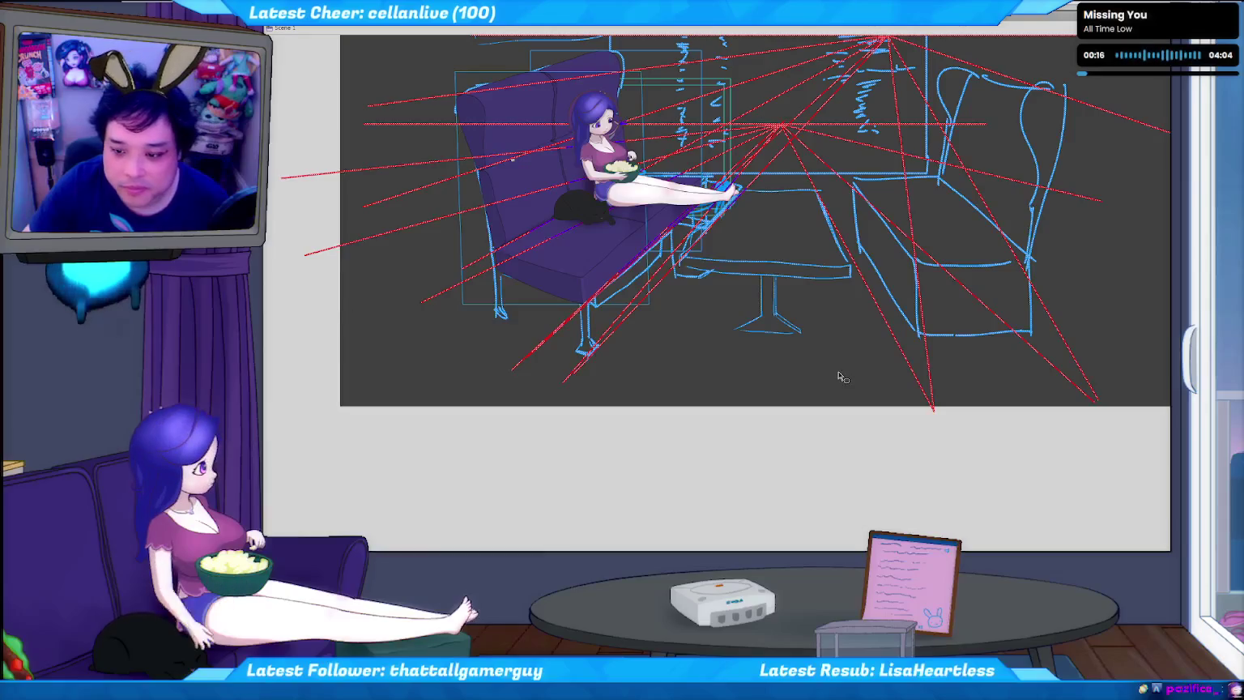
Pan the view so the full window, table and both seats sketch is visible.
{"action": "left_click_drag", "start_coordinate": [848, 319], "coordinate": [829, 446]}
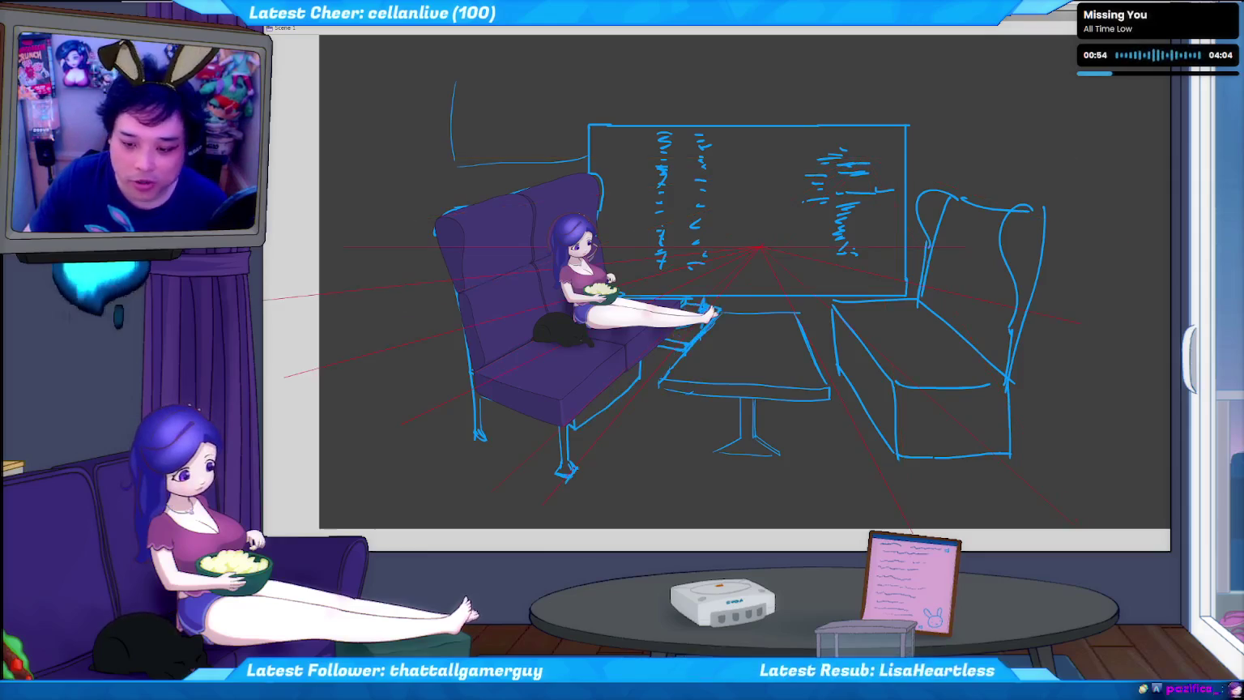
{"action": "left_click_drag", "start_coordinate": [862, 162], "coordinate": [762, 247]}
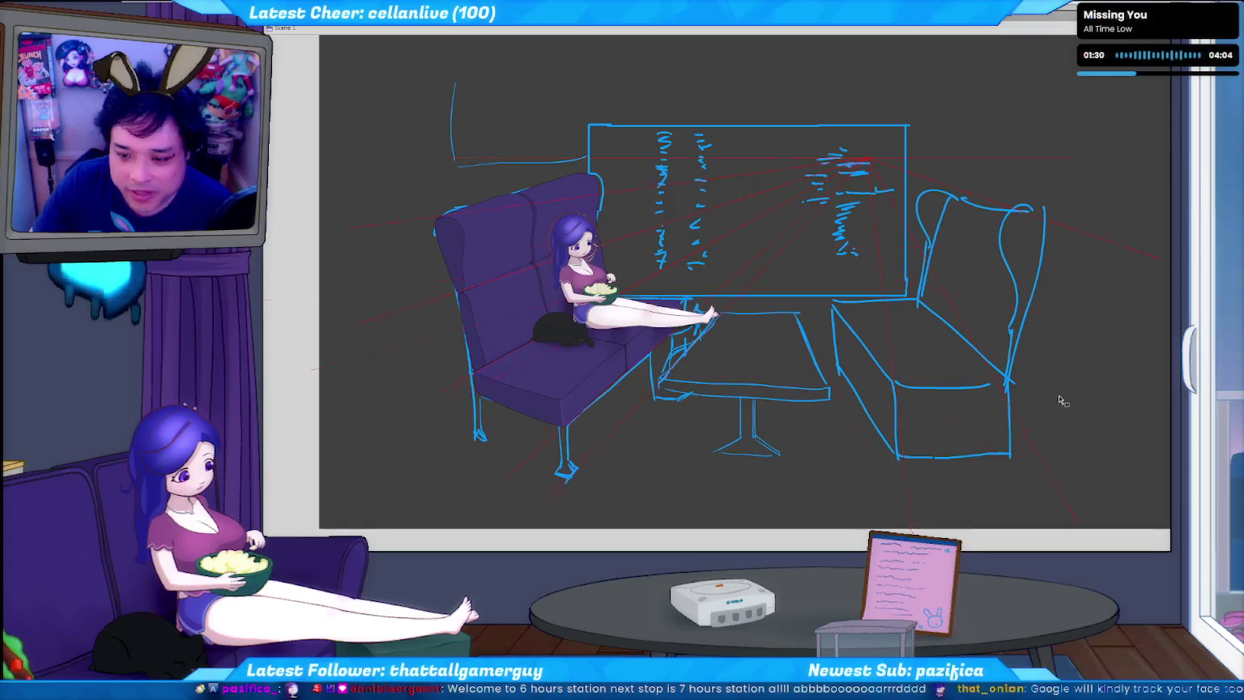
Select the sofa to show its bright perspective guides, then deselect it.
{"action": "key", "text": "o"}
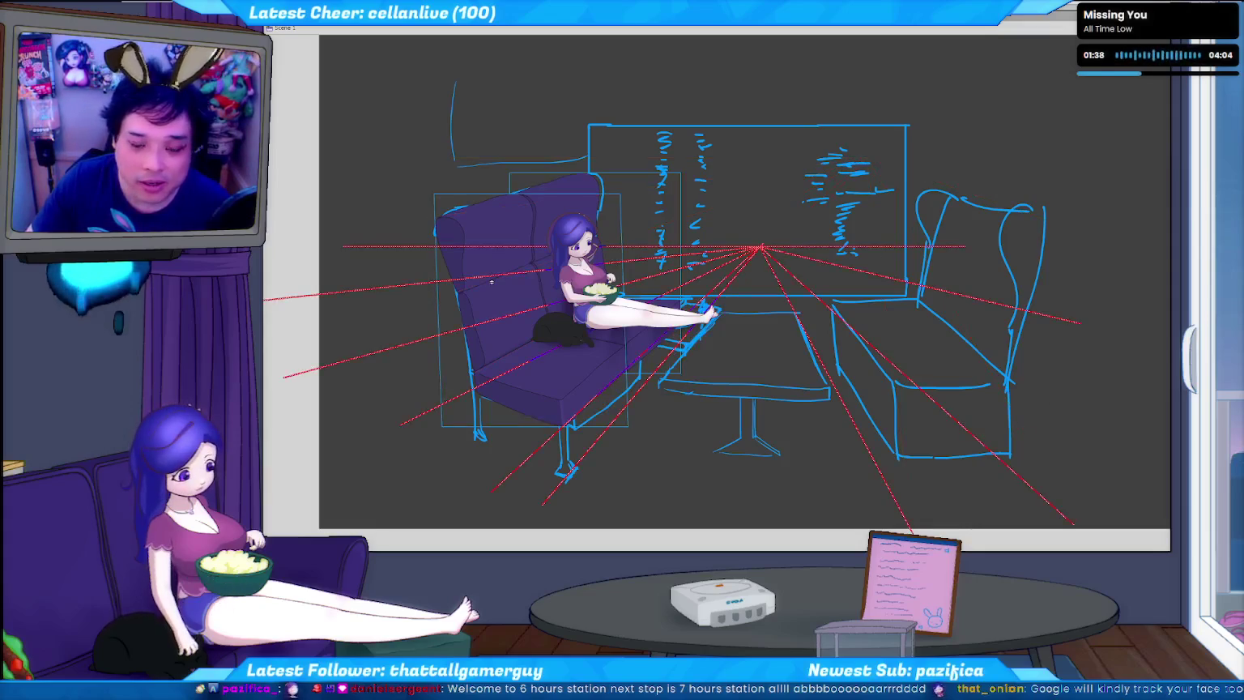
{"action": "key", "text": "ctrl+d"}
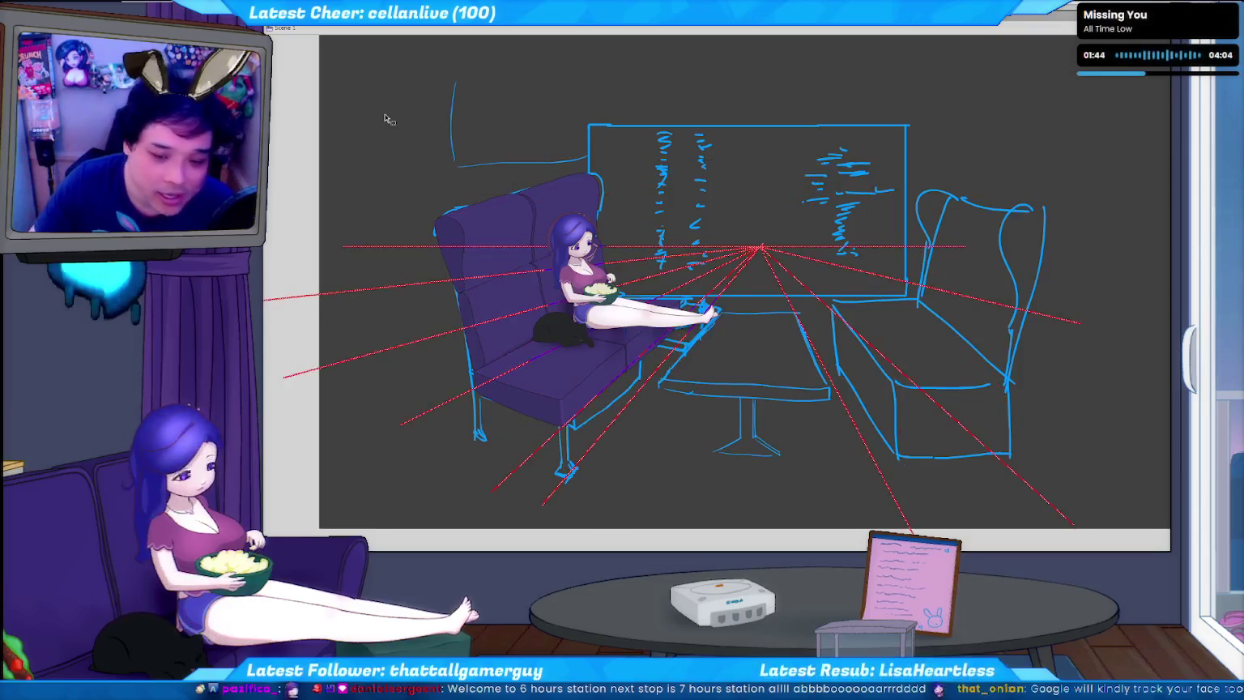
Lower the perspective guides' opacity with the 3 shortcut so they fade behind the sketch.
{"action": "key", "text": "3"}
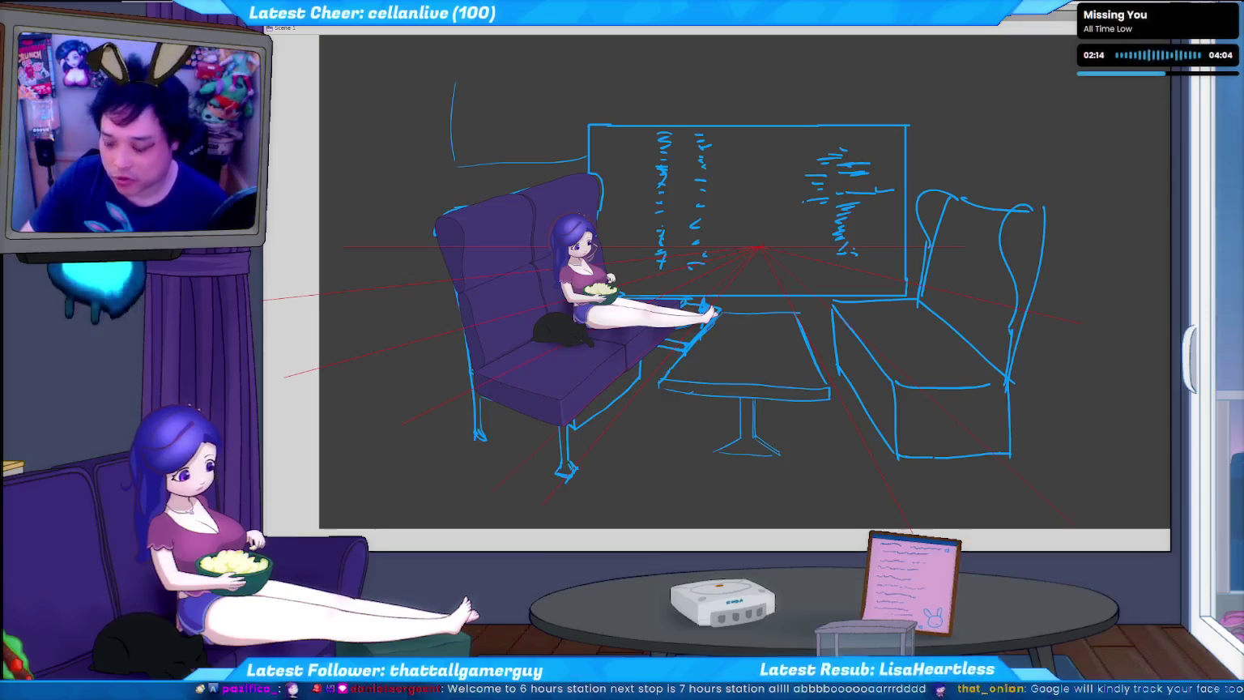
Zoom in on the cabin sketch and settle the vanishing point at the window's upper right.
{"action": "key", "text": "ctrl+plus"}
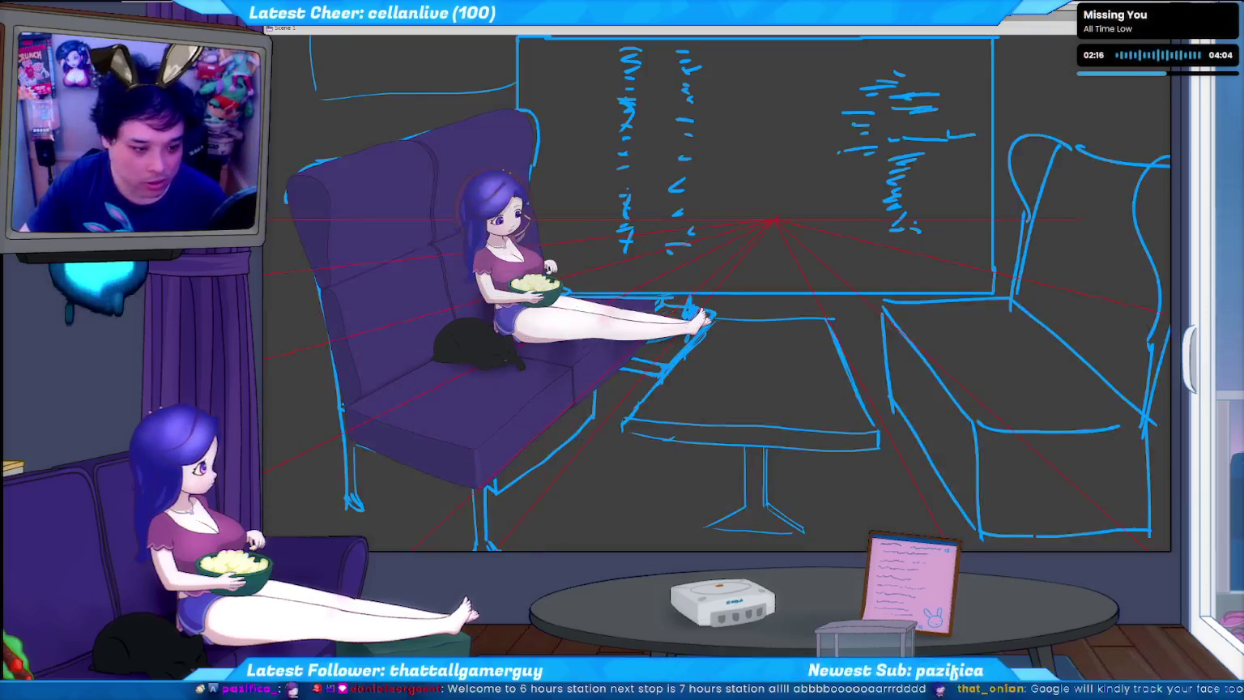
{"action": "scroll", "coordinate": [1164, 77], "scroll_direction": "up", "scroll_amount": 1}
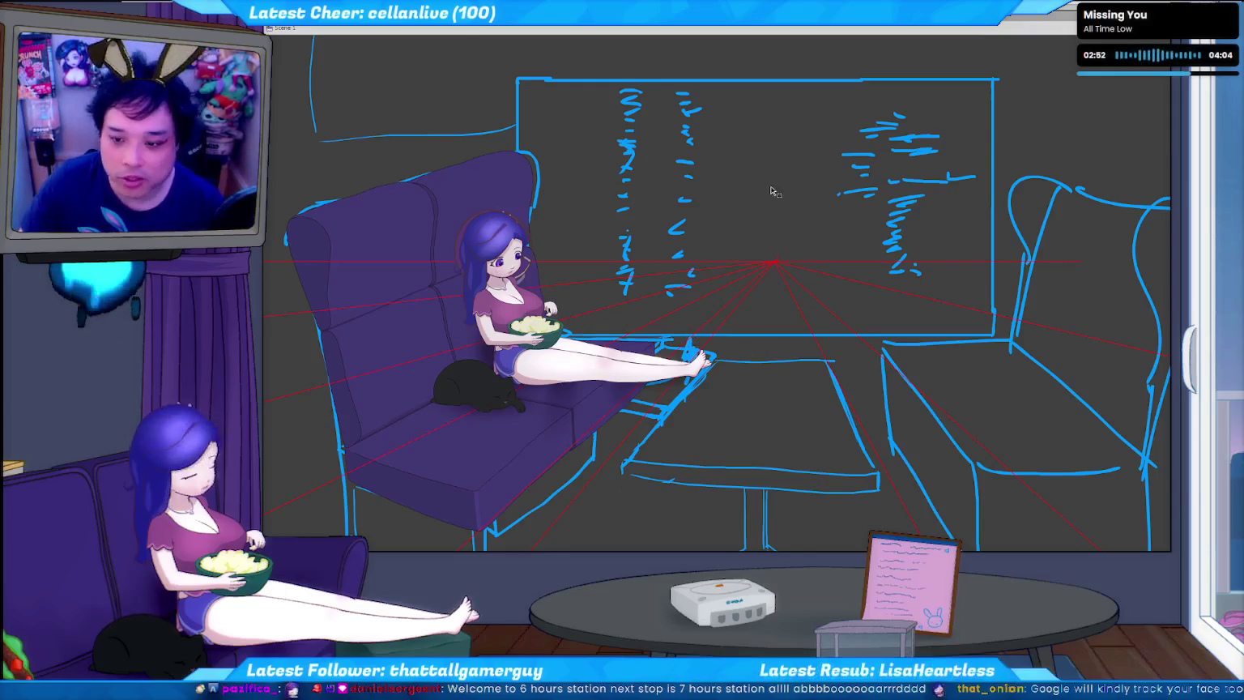
{"action": "key", "text": "ctrl+z"}
{"action": "left_click_drag", "start_coordinate": [776, 264], "coordinate": [930, 170]}
{"action": "key", "text": "ctrl+z"}
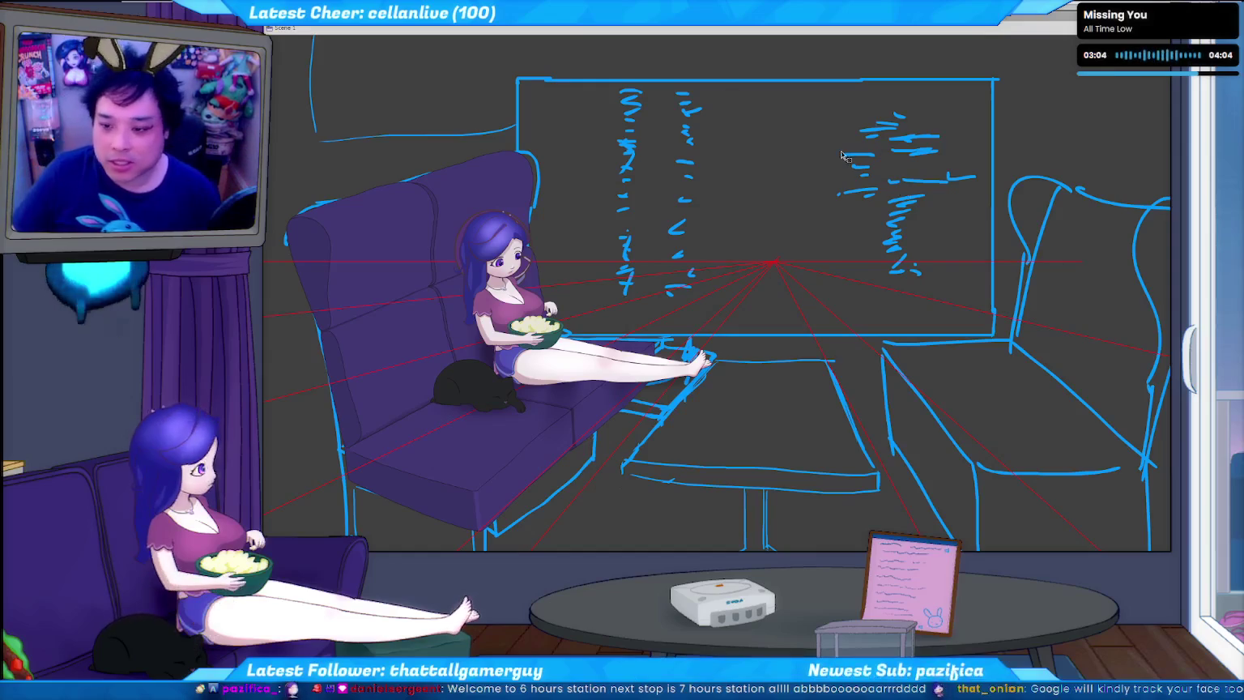
{"action": "key", "text": "ctrl+z"}
{"action": "key", "text": "ctrl+z"}
{"action": "key", "text": "ctrl+z"}
{"action": "key", "text": "ctrl+z"}
{"action": "key", "text": "ctrl+y"}
{"action": "key", "text": "ctrl+y"}
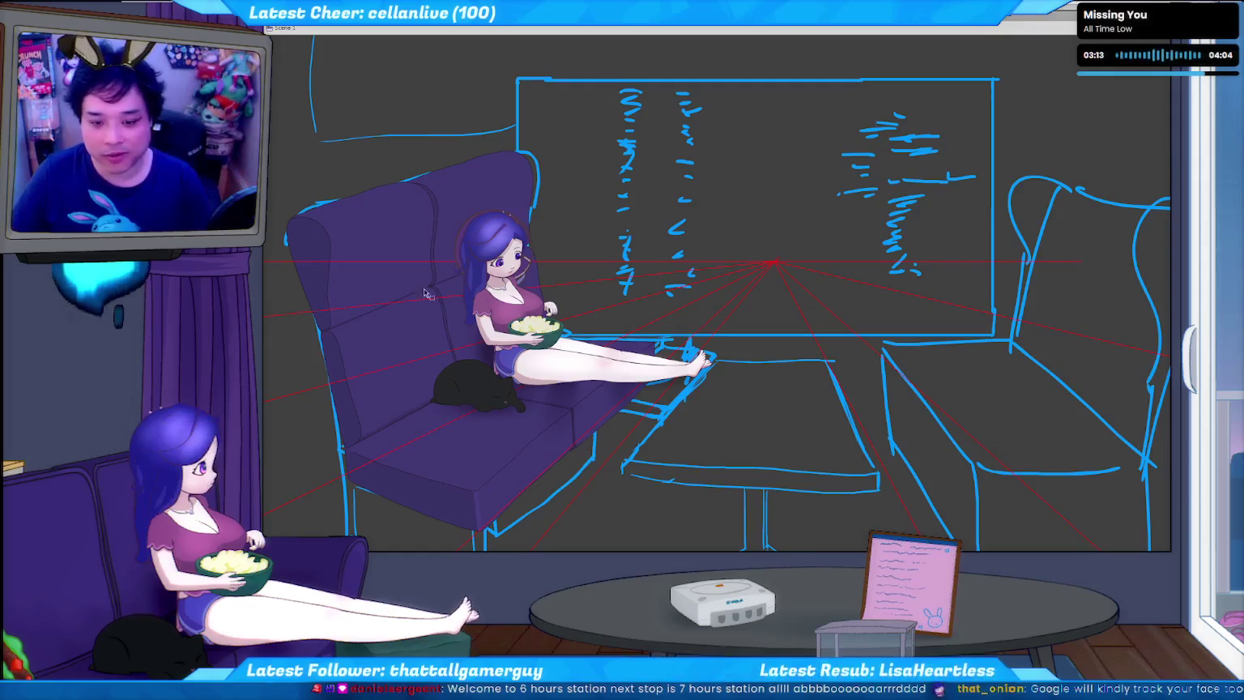
{"action": "key", "text": "ctrl+z"}
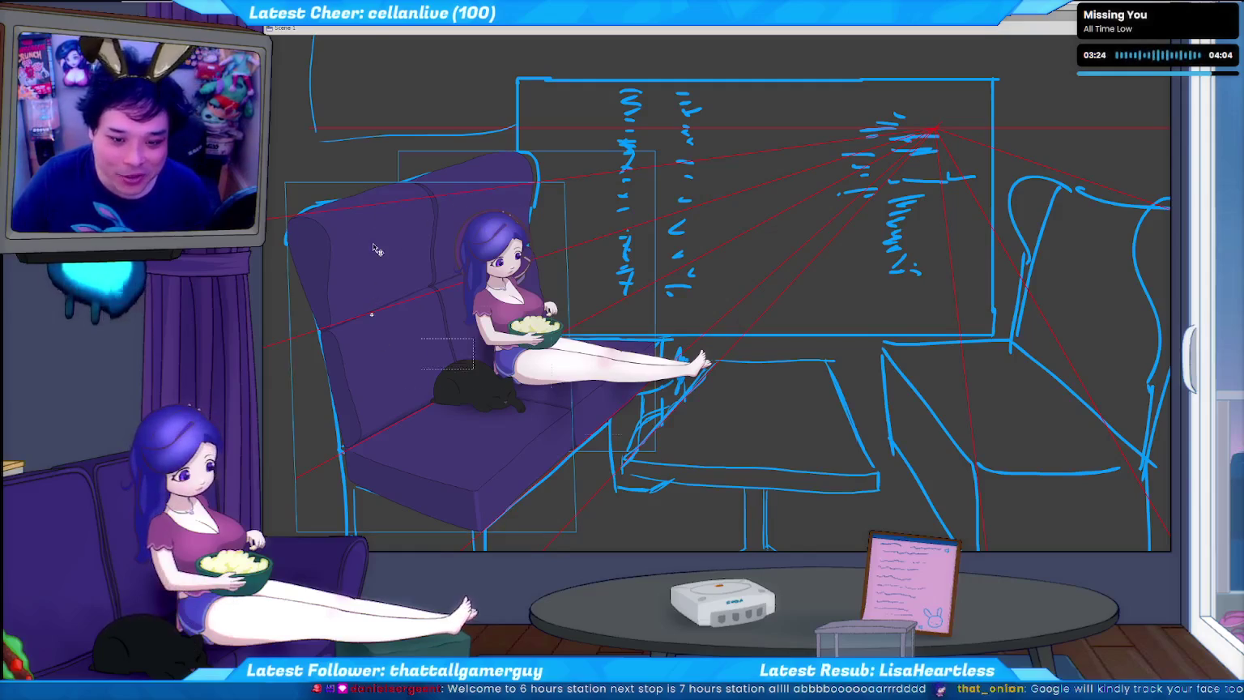
Open the front seat drawing in isolation and try selecting its seat-back shapes.
{"action": "key", "text": "ctrl+t"}
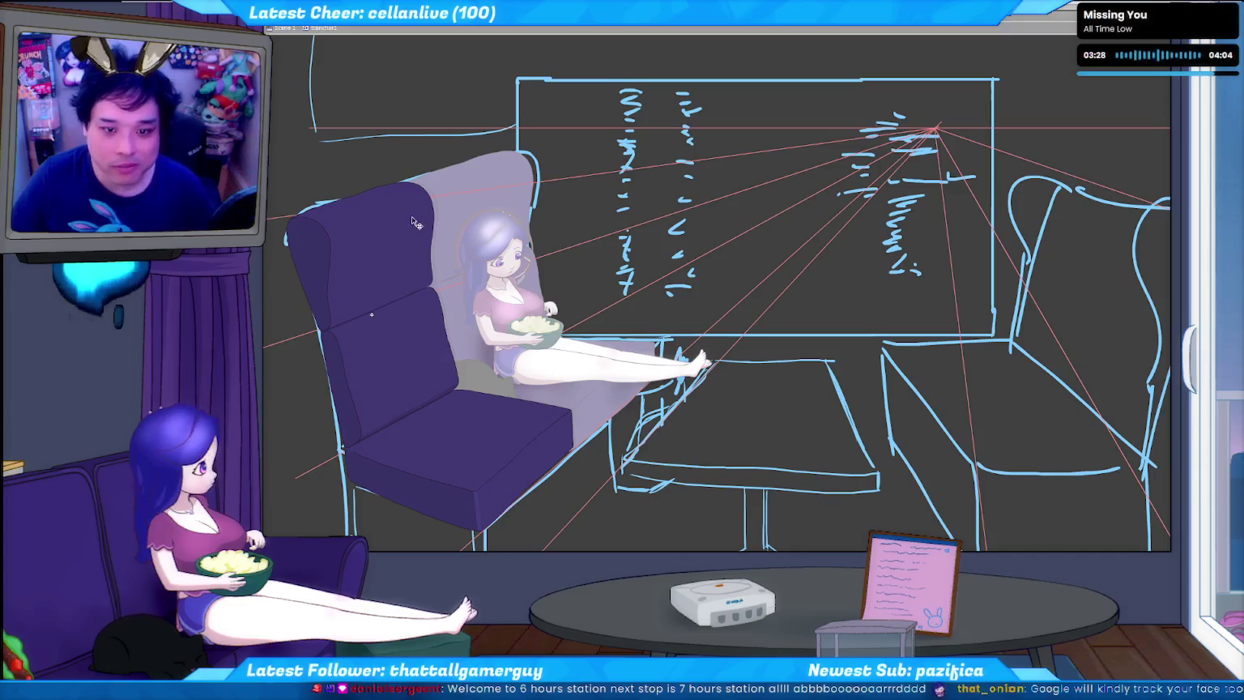
{"action": "left_click_drag", "start_coordinate": [375, 232], "coordinate": [369, 244]}
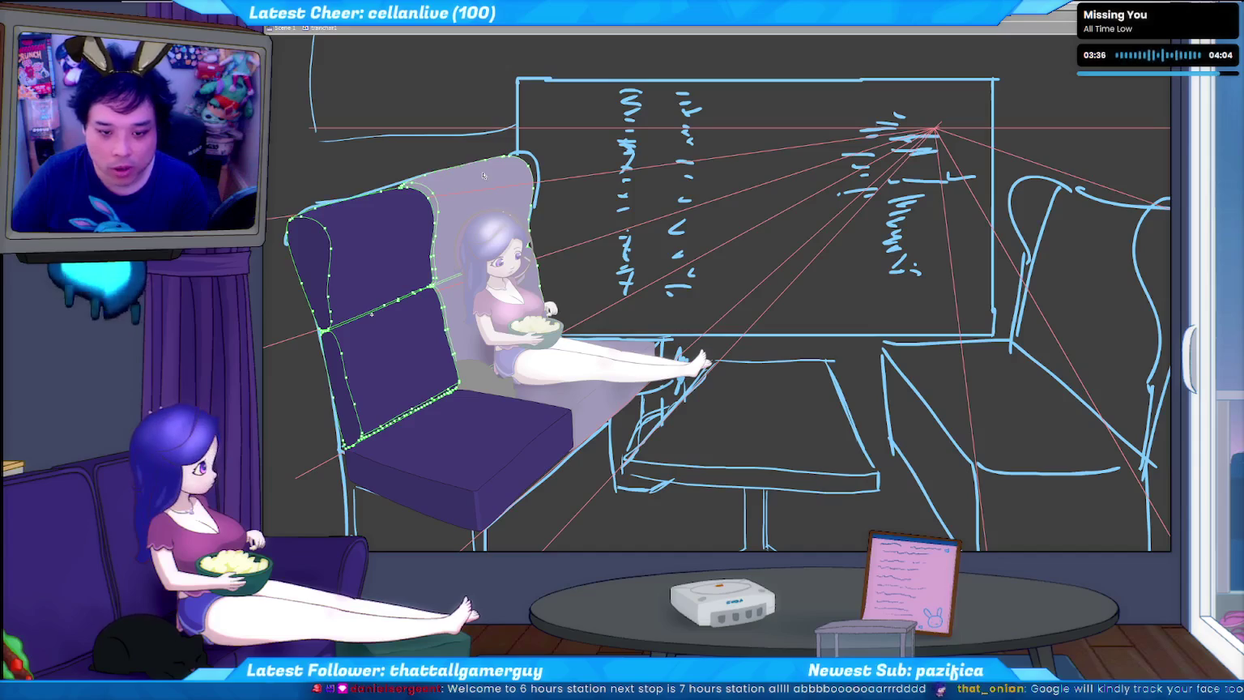
{"action": "left_click", "coordinate": [512, 178]}
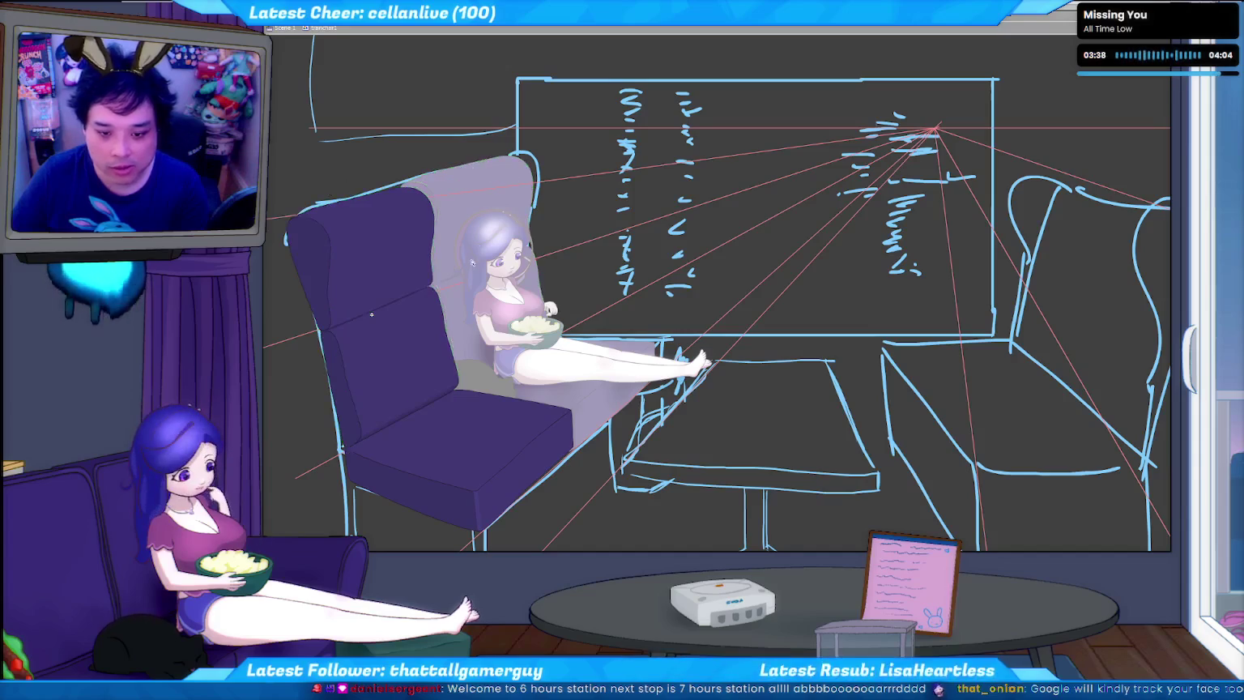
{"action": "left_click", "coordinate": [388, 344]}
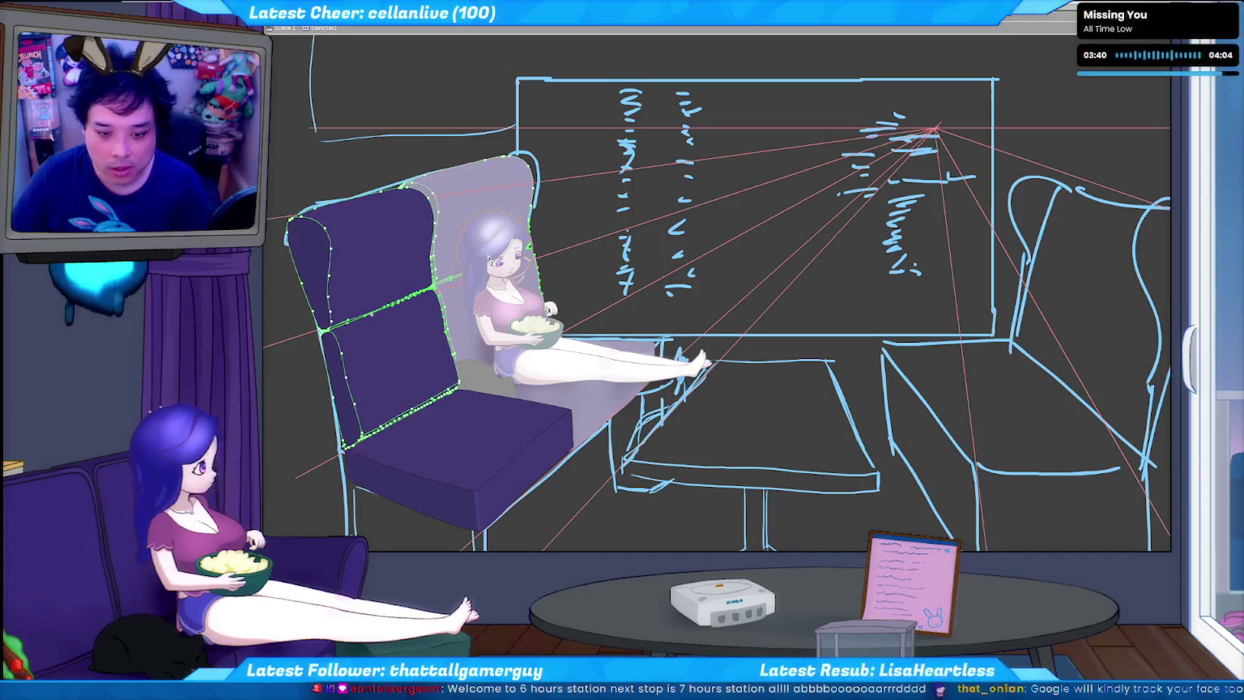
{"action": "left_click_drag", "start_coordinate": [403, 324], "coordinate": [474, 288]}
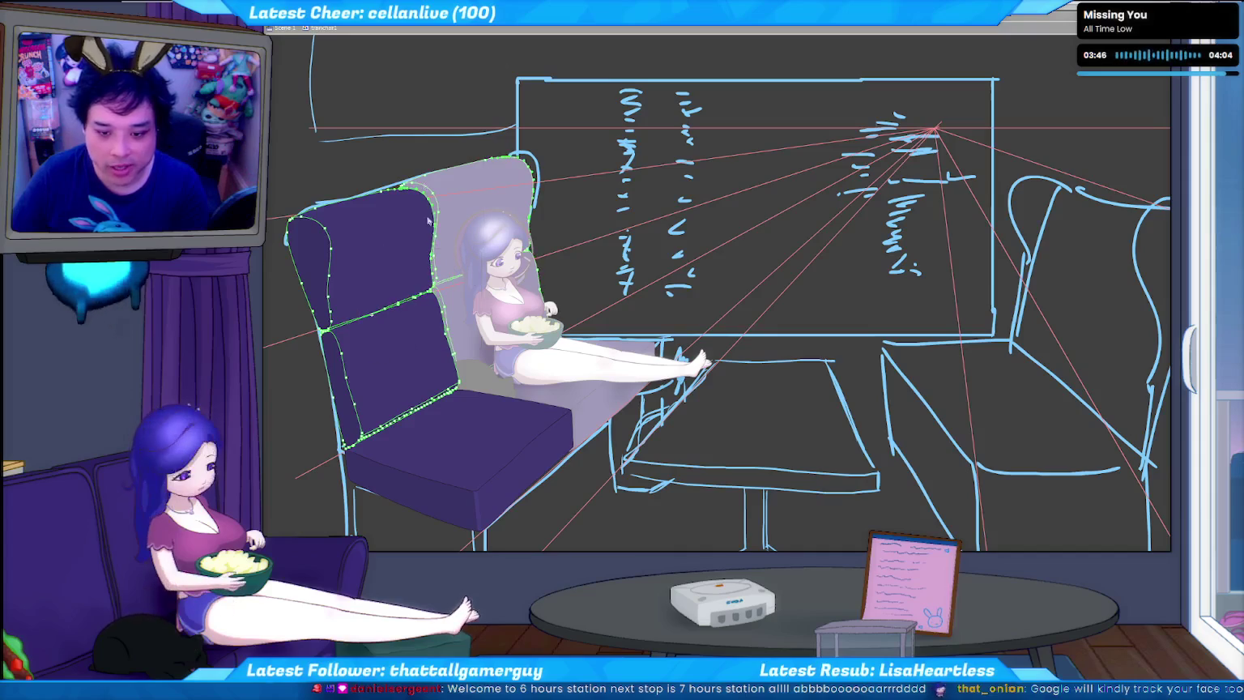
{"action": "key", "text": "ctrl+d"}
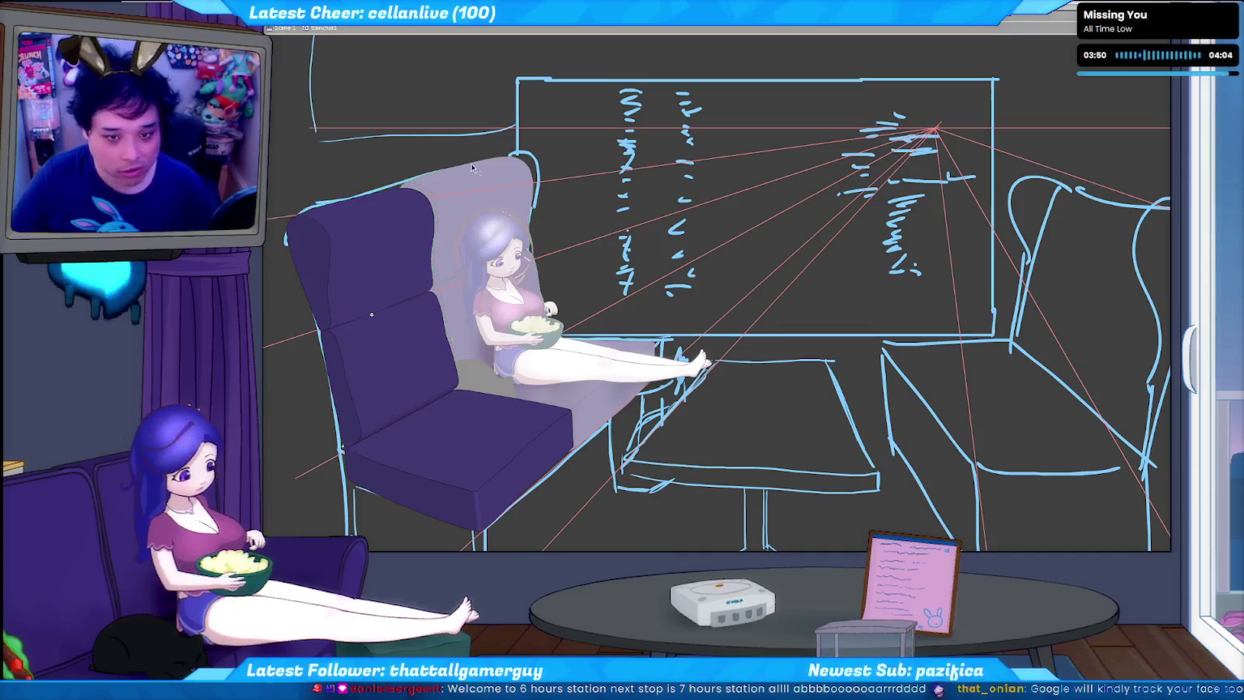
Select the seat-back cushion fills and undo recent edits to the seat's front edge.
{"action": "left_click", "coordinate": [371, 315]}
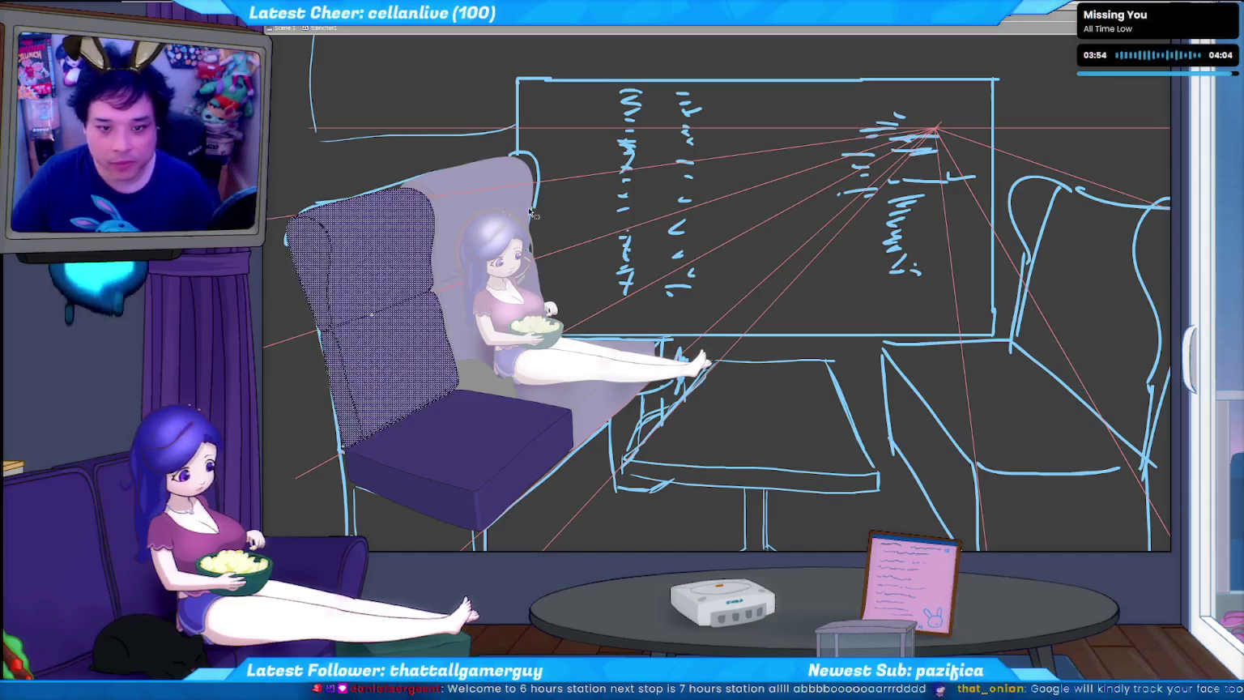
{"action": "key", "text": "ctrl+d"}
{"action": "key", "text": "ctrl+z"}
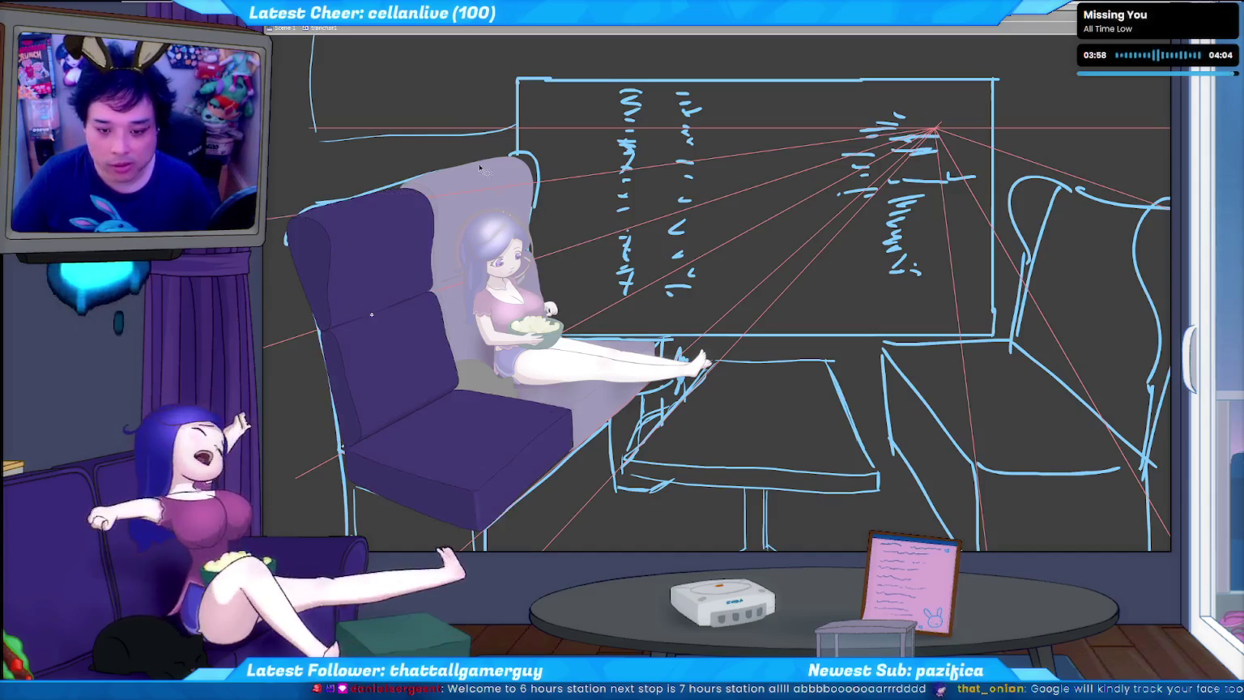
{"action": "key", "text": "ctrl+z"}
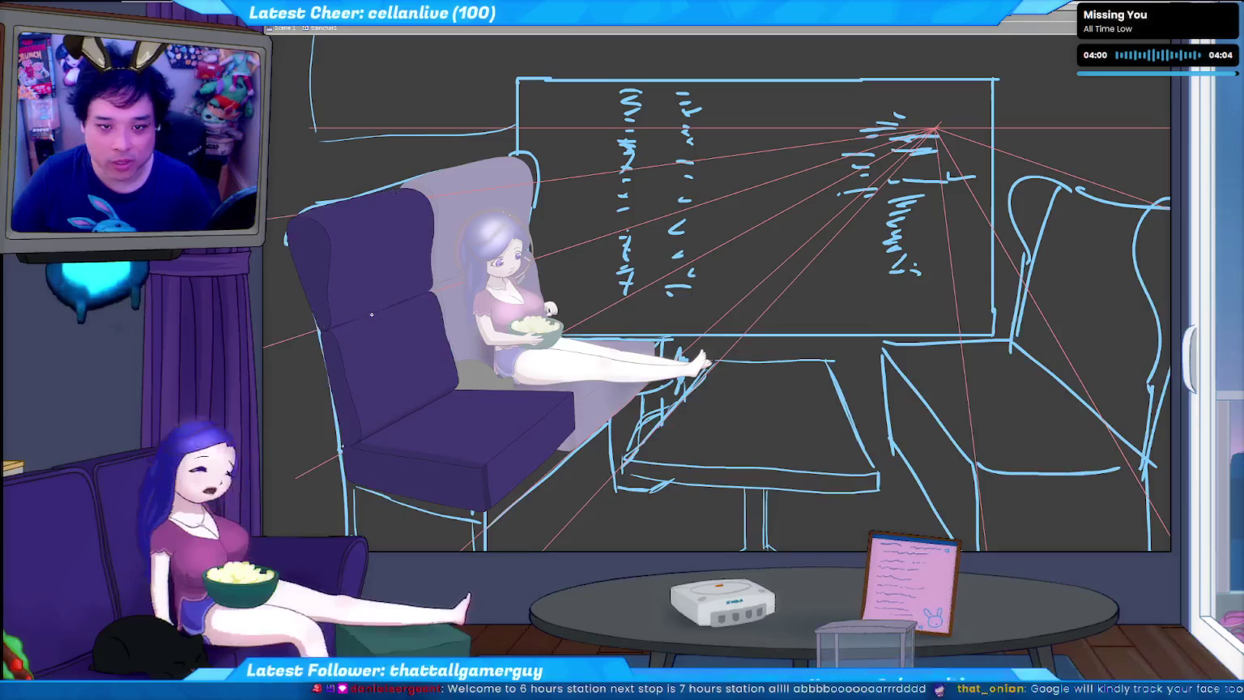
{"action": "left_click", "coordinate": [372, 314]}
Apply a slight rescale to the seat-back cushions with Scale and Rotate.
{"action": "key", "text": "ctrl+alt+s"}
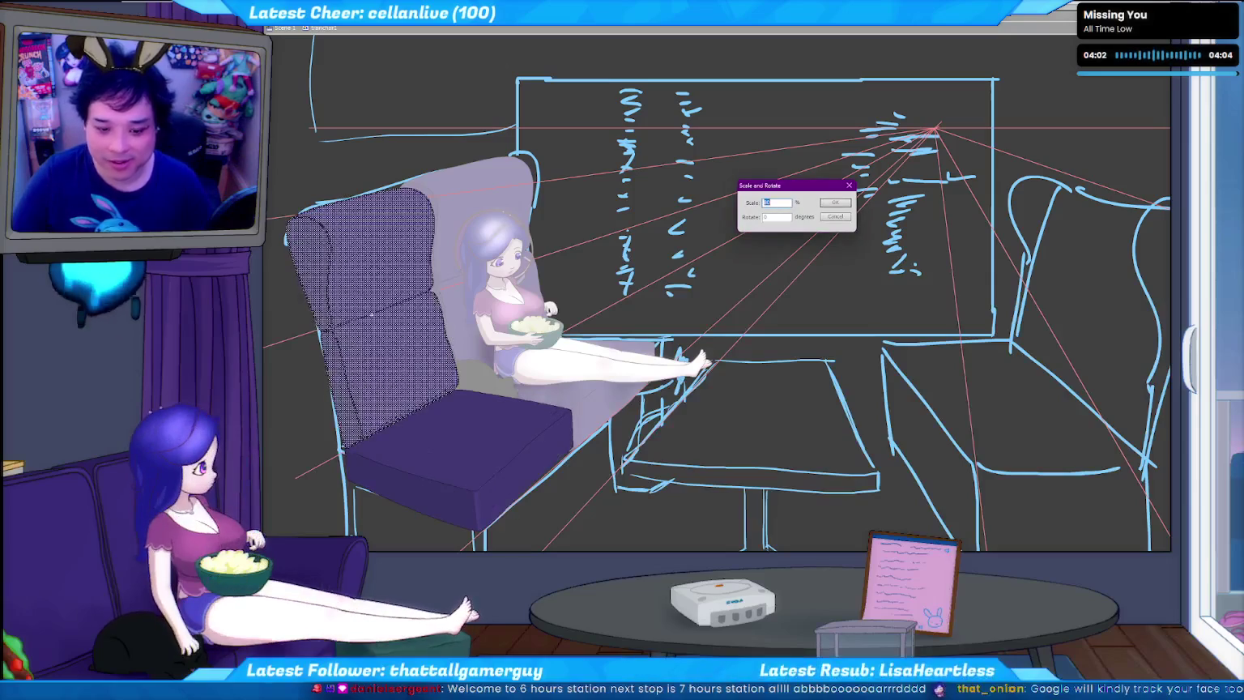
{"action": "key", "text": "Return"}
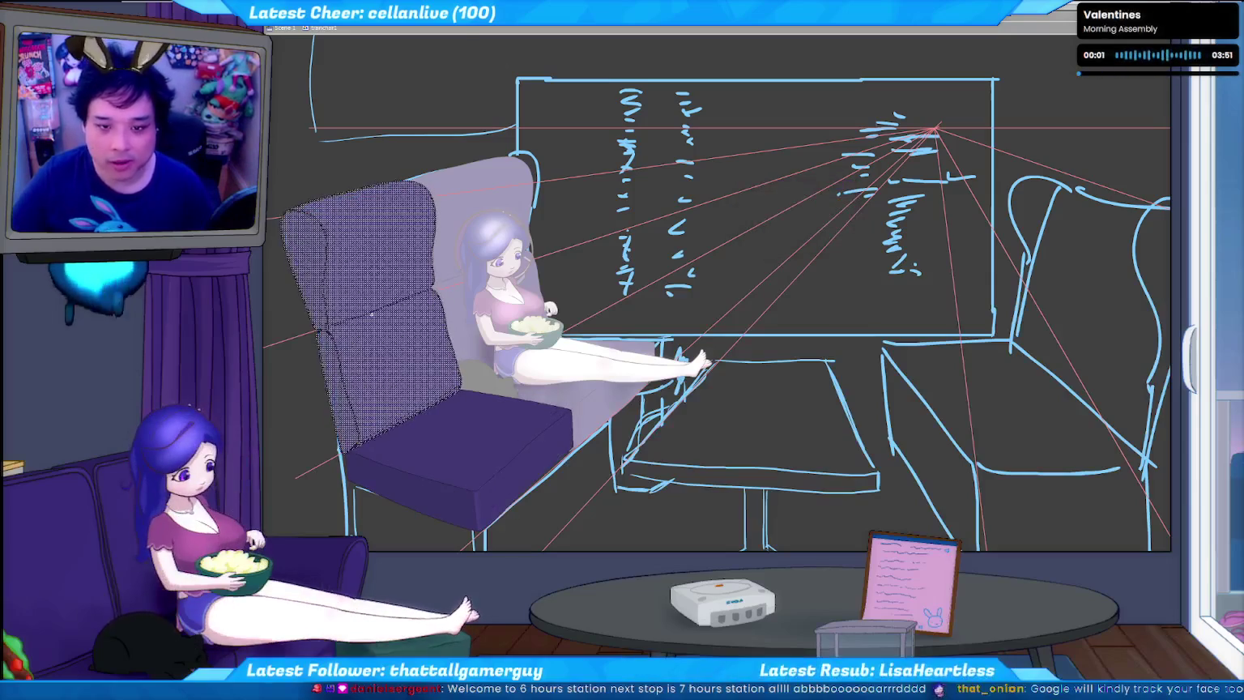
{"action": "key", "text": "ctrl+d"}
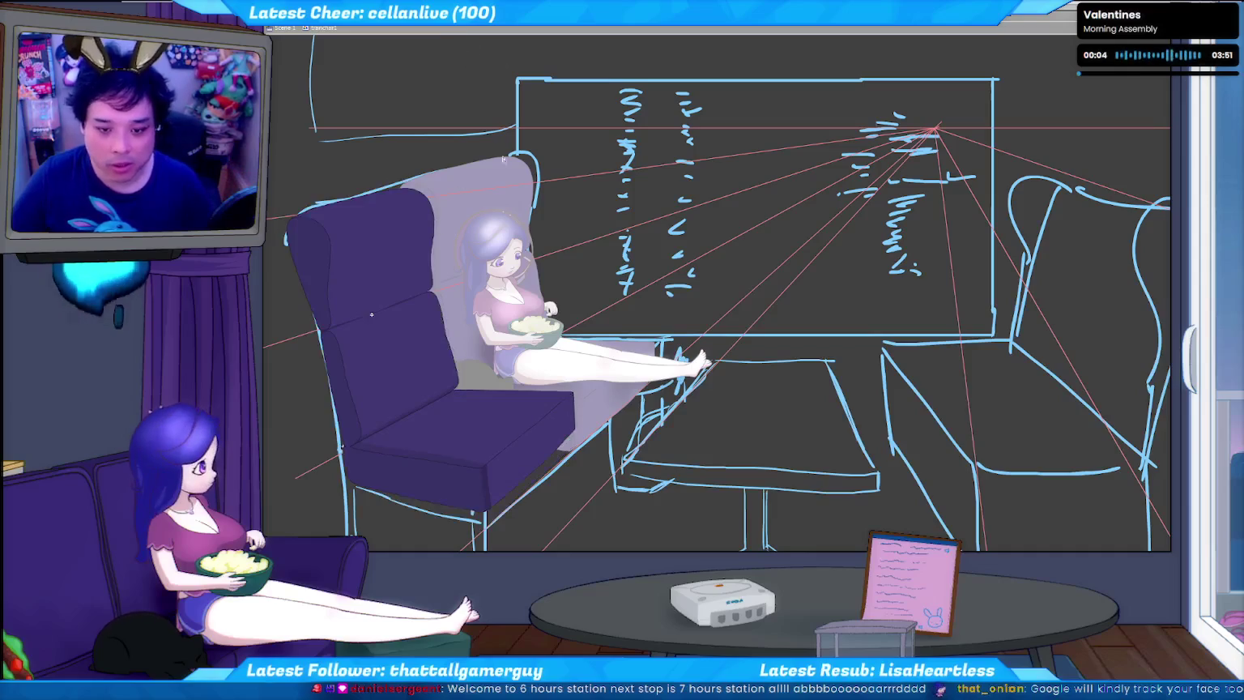
{"action": "key", "text": "ctrl+shift+d"}
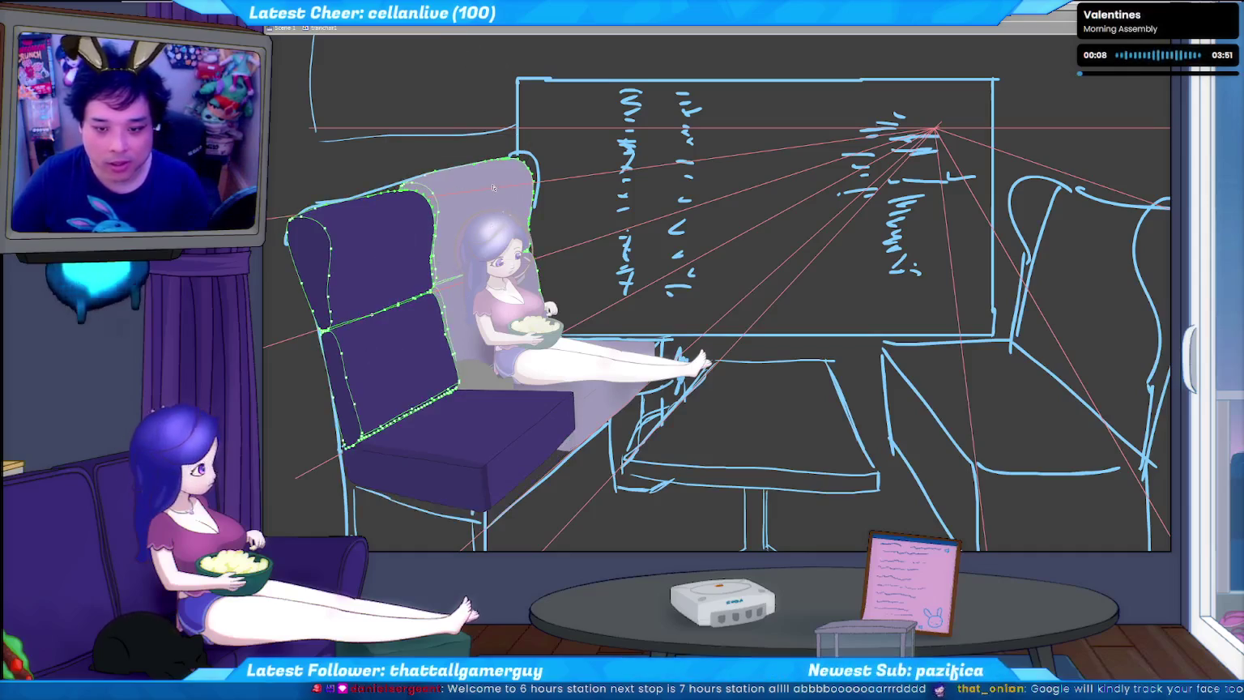
Delete the stray lines on the purple chair back and switch to the hand landmarks guide page.
{"action": "left_click_drag", "start_coordinate": [532, 170], "coordinate": [375, 352]}
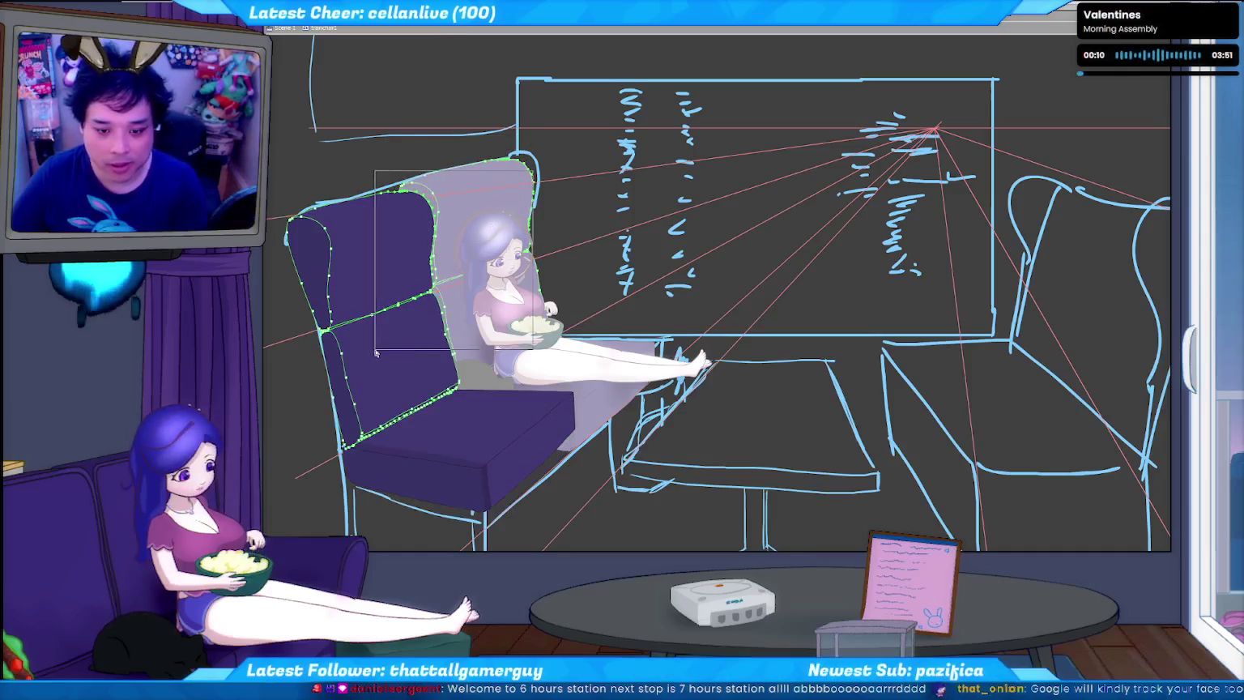
{"action": "left_click_drag", "start_coordinate": [534, 142], "coordinate": [387, 362]}
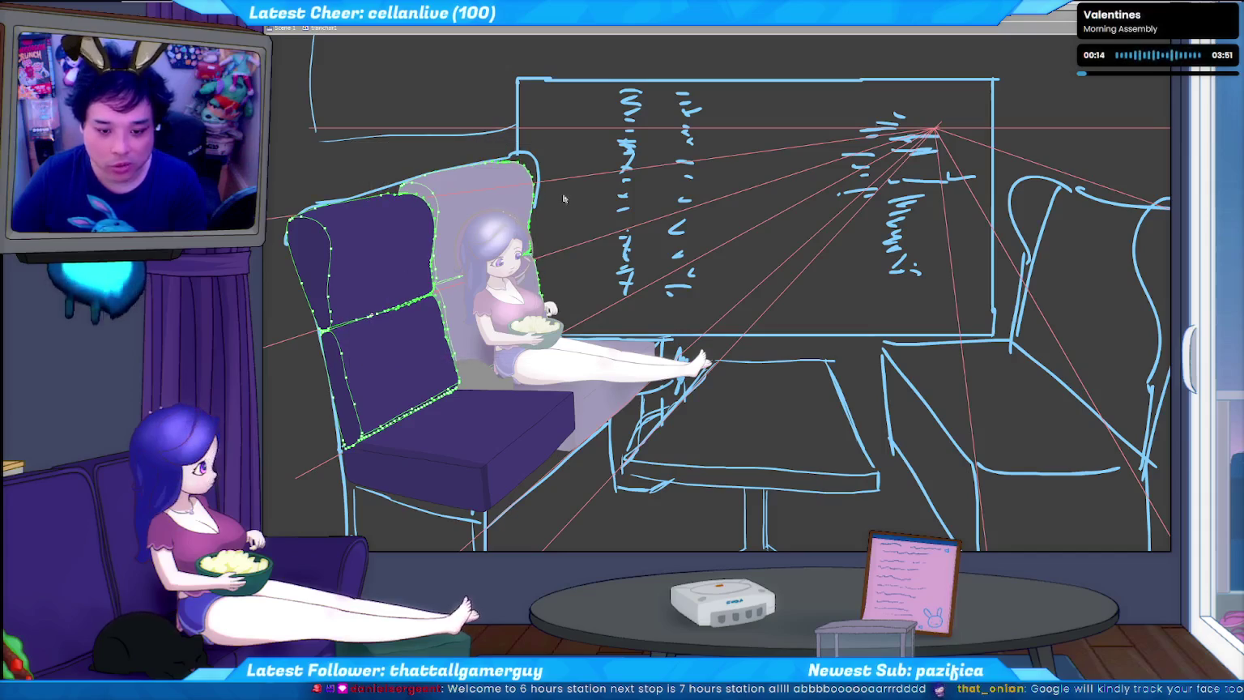
{"action": "key", "text": "Delete"}
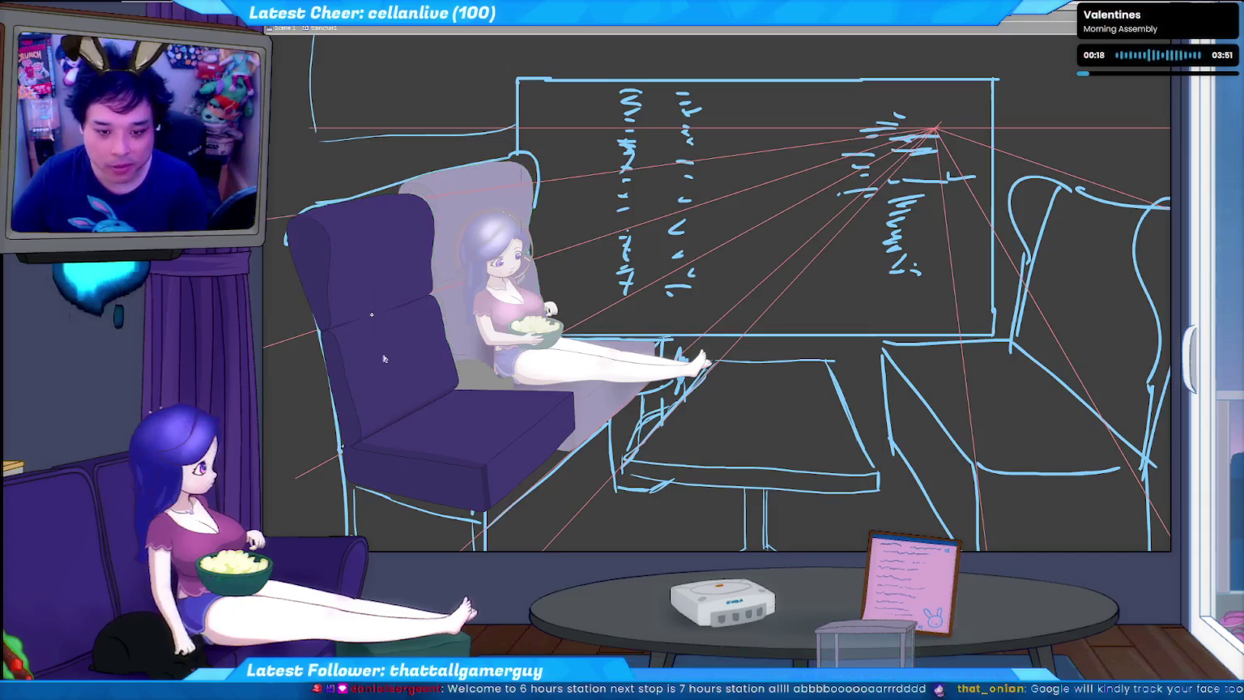
{"action": "left_click", "coordinate": [384, 357]}
{"action": "key", "text": "ctrl+d"}
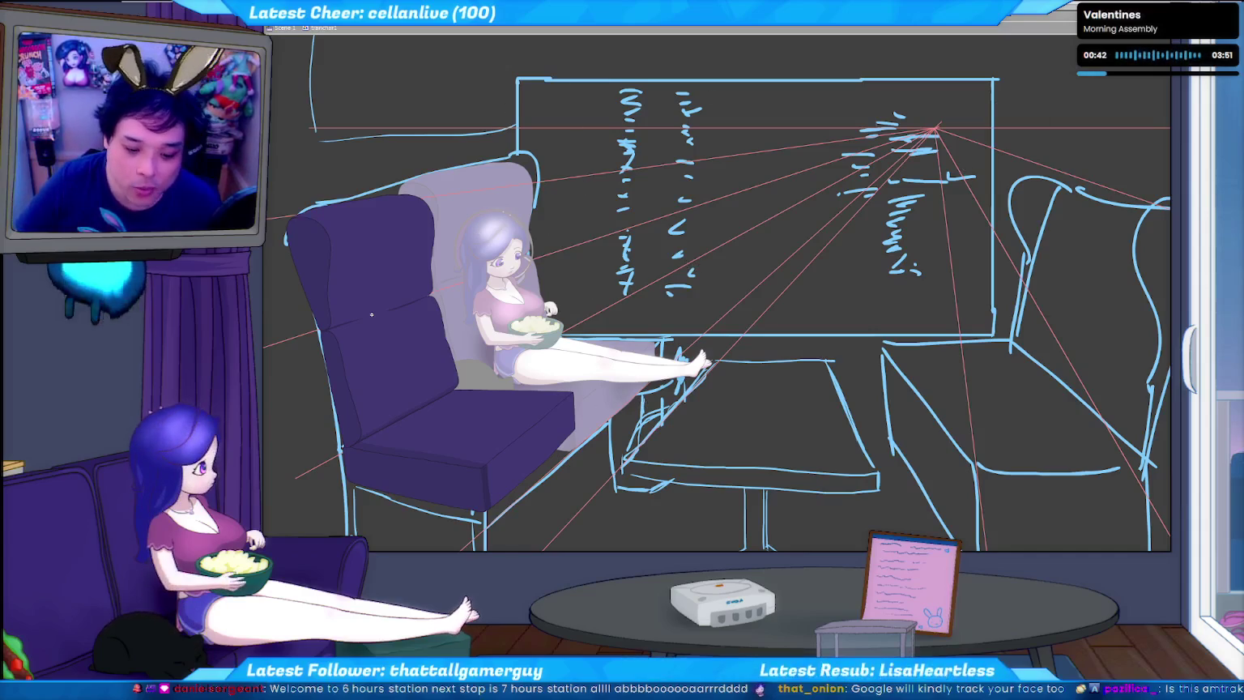
{"action": "key", "text": "alt+Tab"}
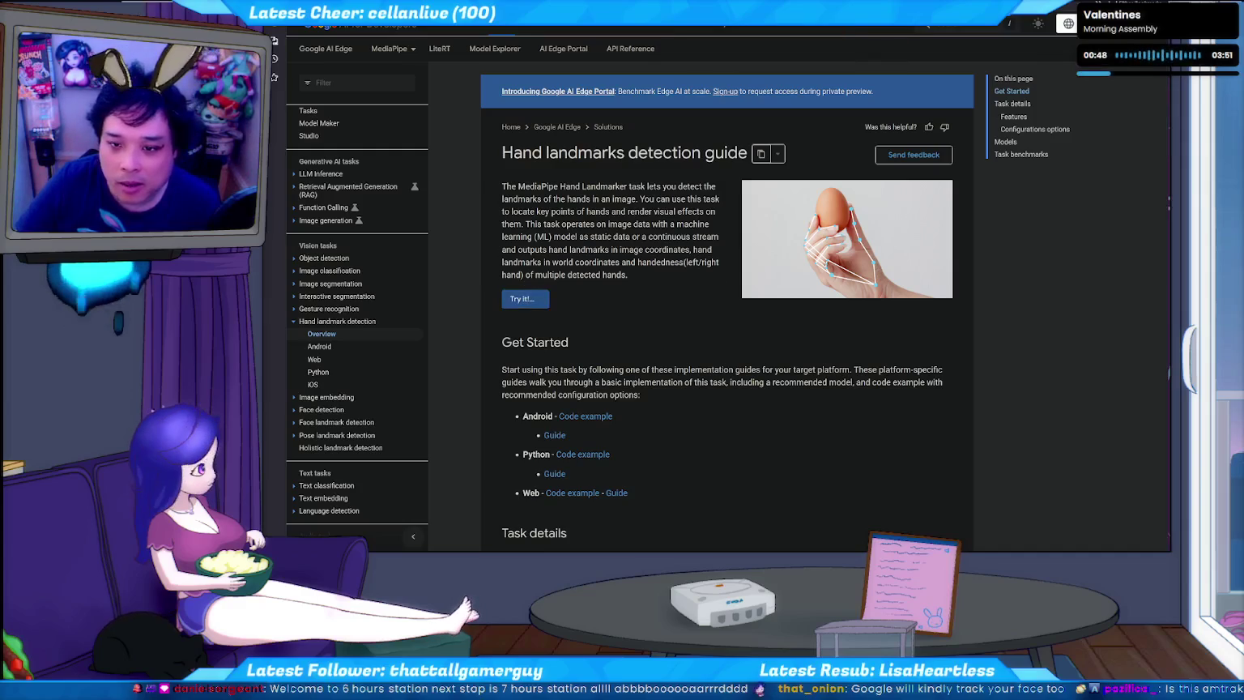
Glance at the museum gallery photo, return to the cabin drawing and save the scene.
{"action": "key", "text": "alt+Tab"}
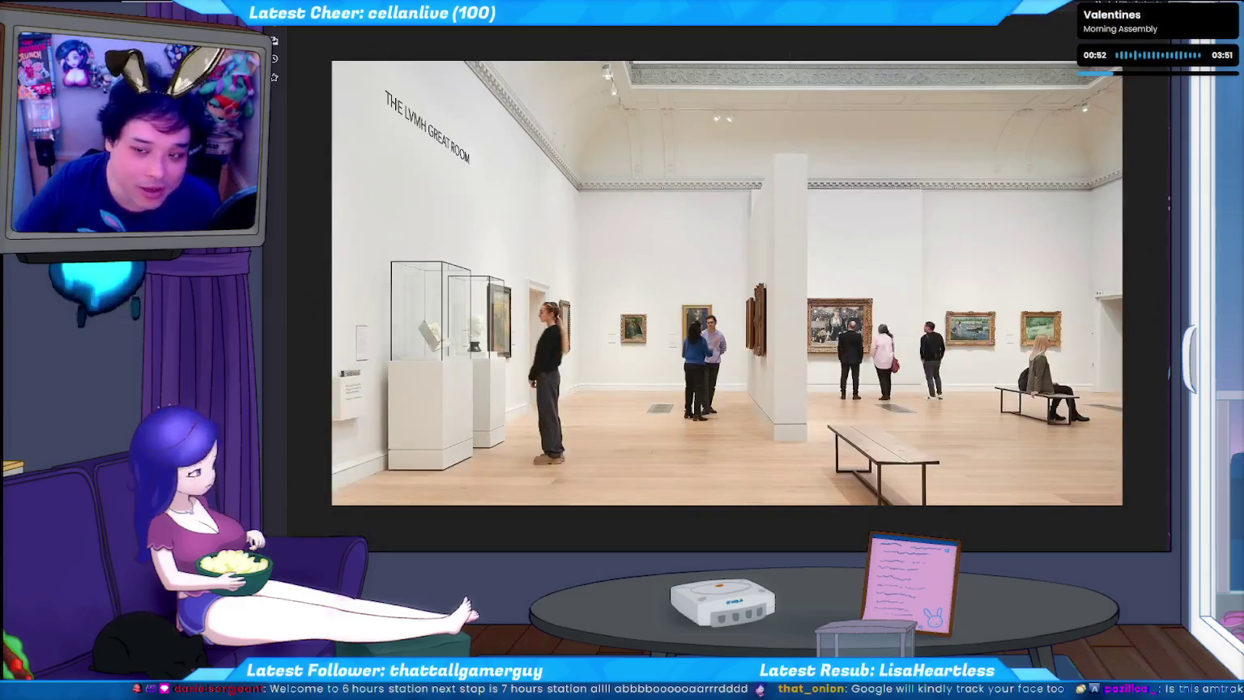
{"action": "key", "text": "alt+Tab"}
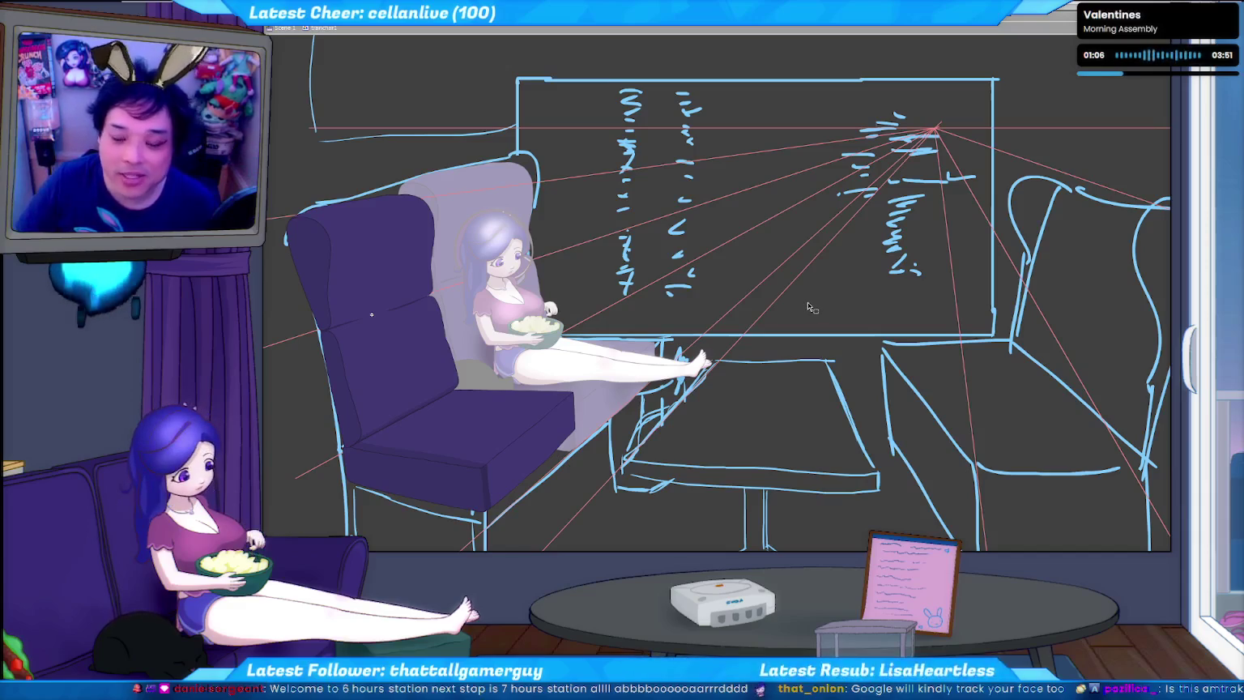
{"action": "key", "text": "ctrl+s"}
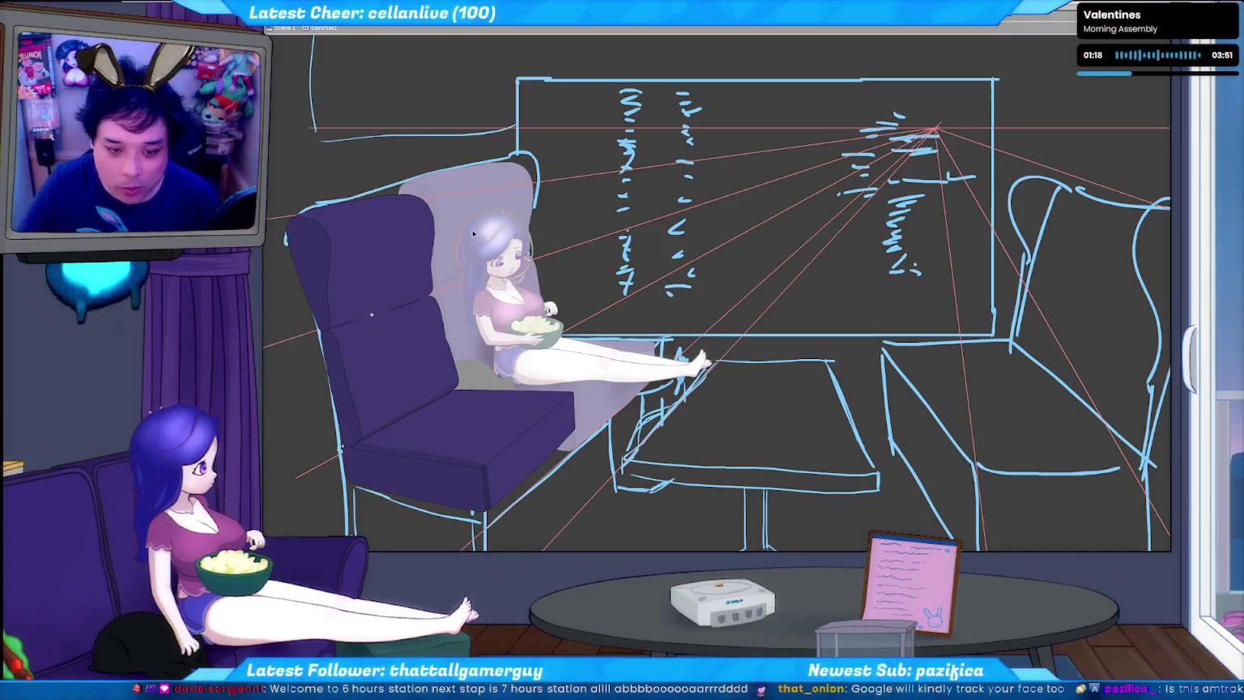
Select the near seat's chair-back shapes.
{"action": "left_click", "coordinate": [326, 182]}
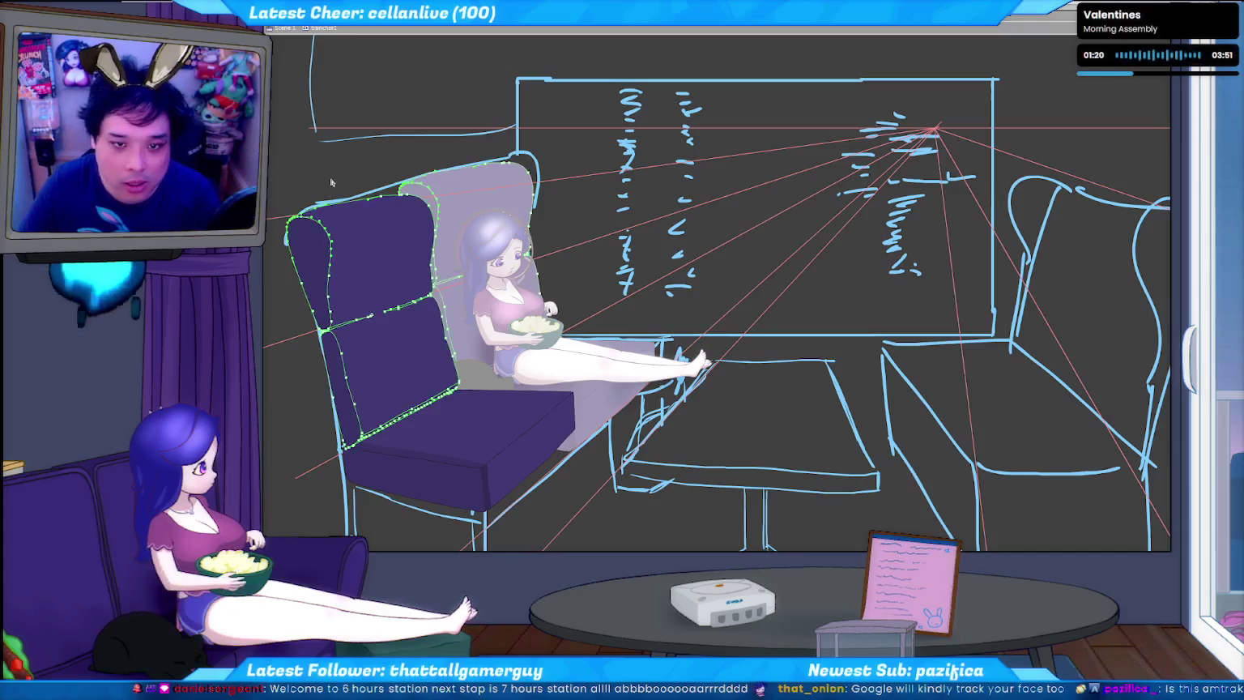
{"action": "left_click", "coordinate": [290, 302]}
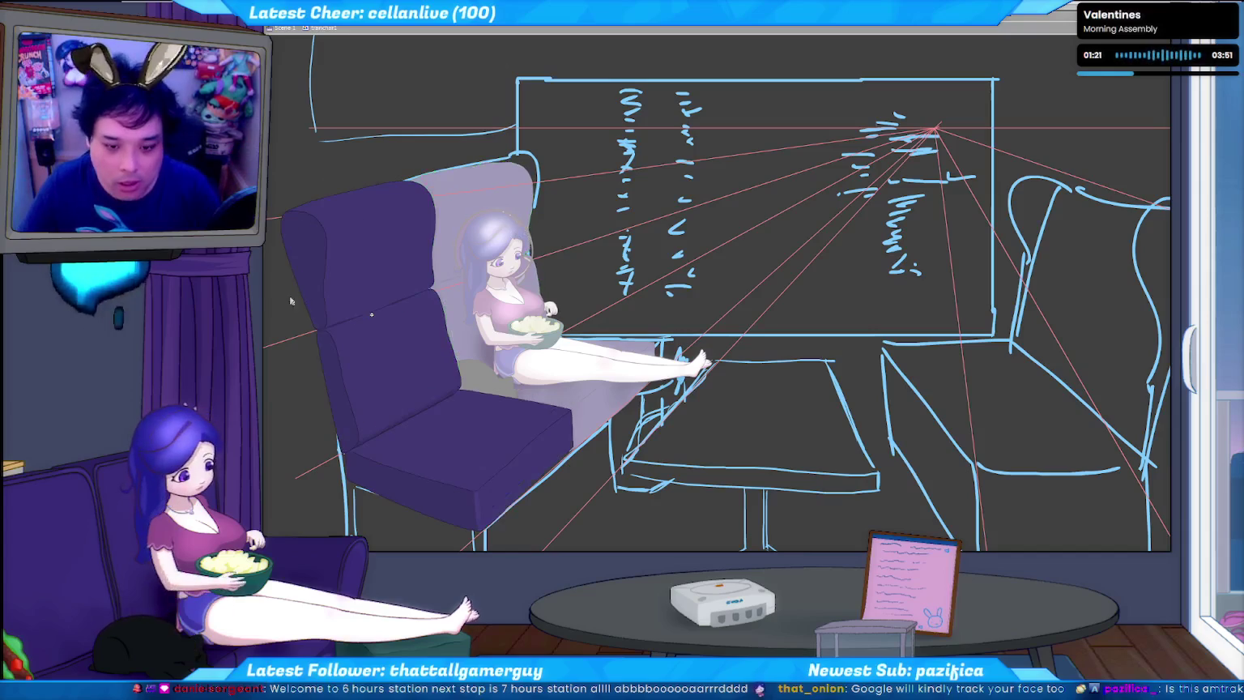
{"action": "left_click", "coordinate": [303, 229]}
Marquee-select chair-back points and shift the seat smaller, toward the window.
{"action": "left_click_drag", "start_coordinate": [305, 177], "coordinate": [328, 213]}
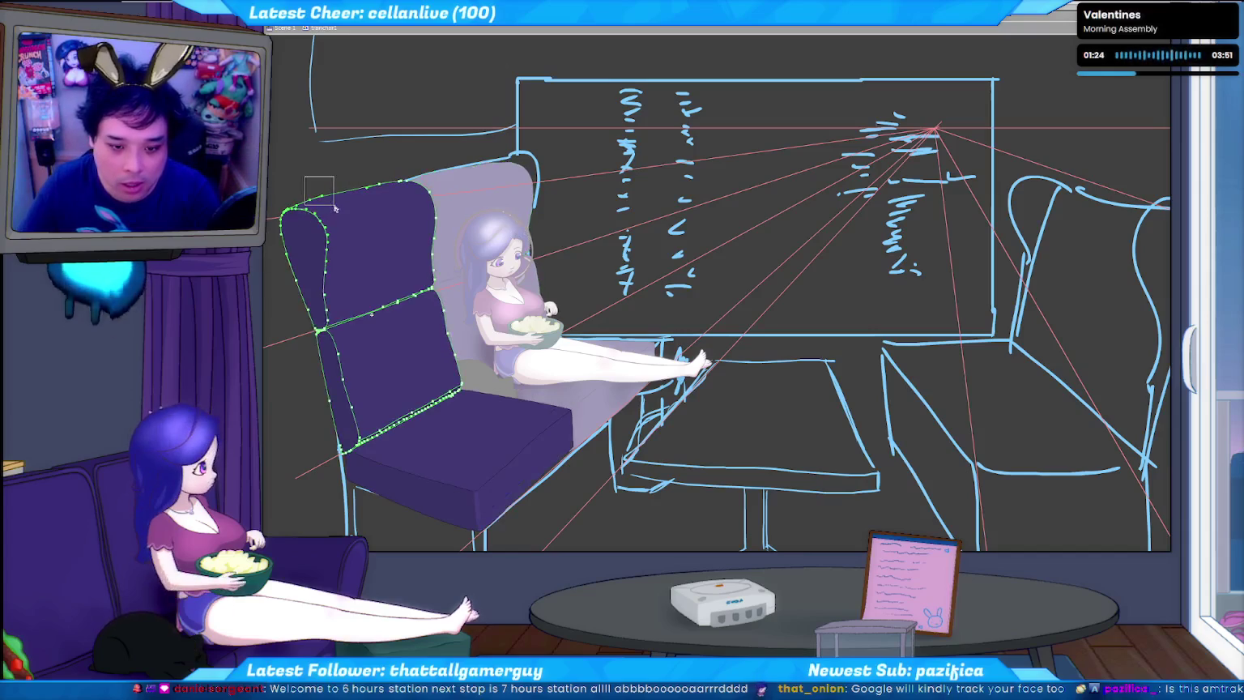
{"action": "left_click_drag", "start_coordinate": [266, 262], "coordinate": [315, 186]}
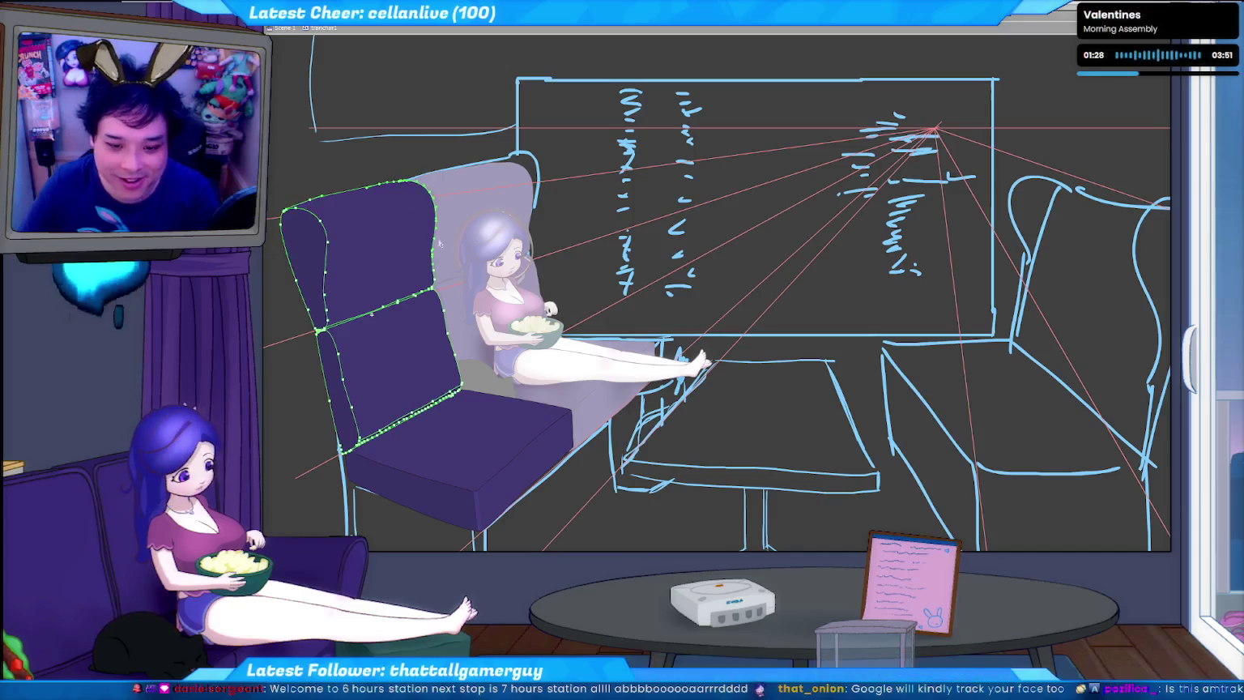
{"action": "left_click_drag", "start_coordinate": [485, 146], "coordinate": [365, 343]}
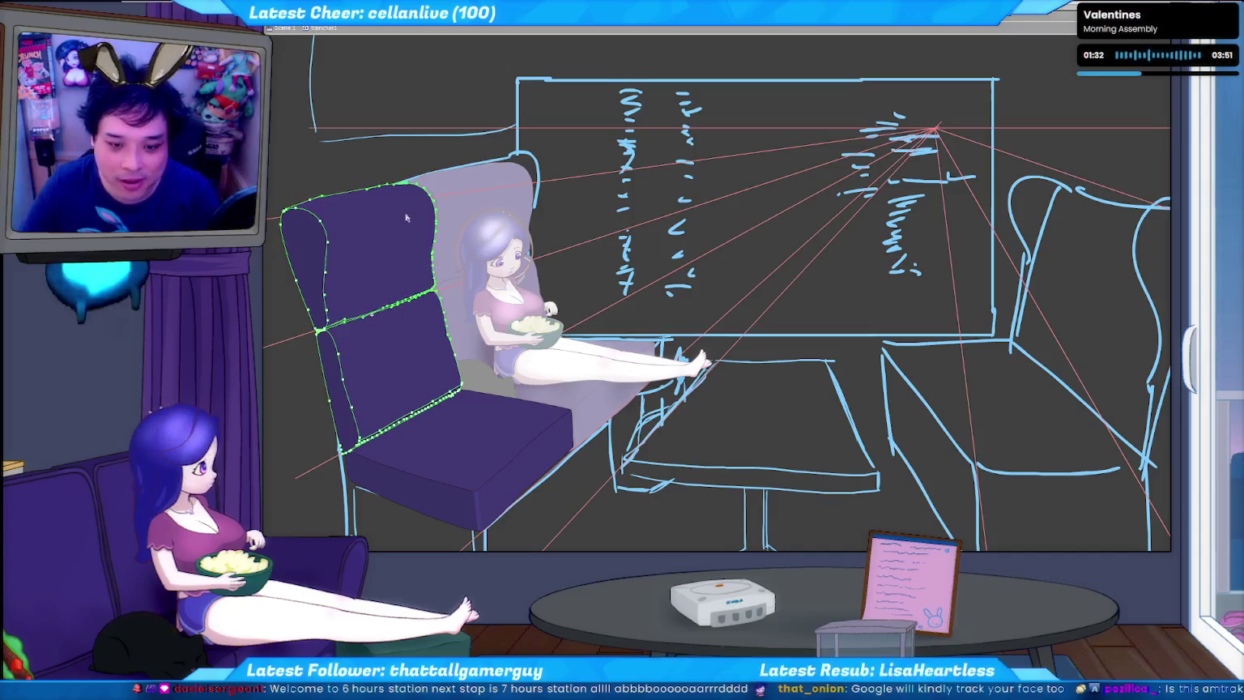
{"action": "left_click_drag", "start_coordinate": [391, 168], "coordinate": [354, 206]}
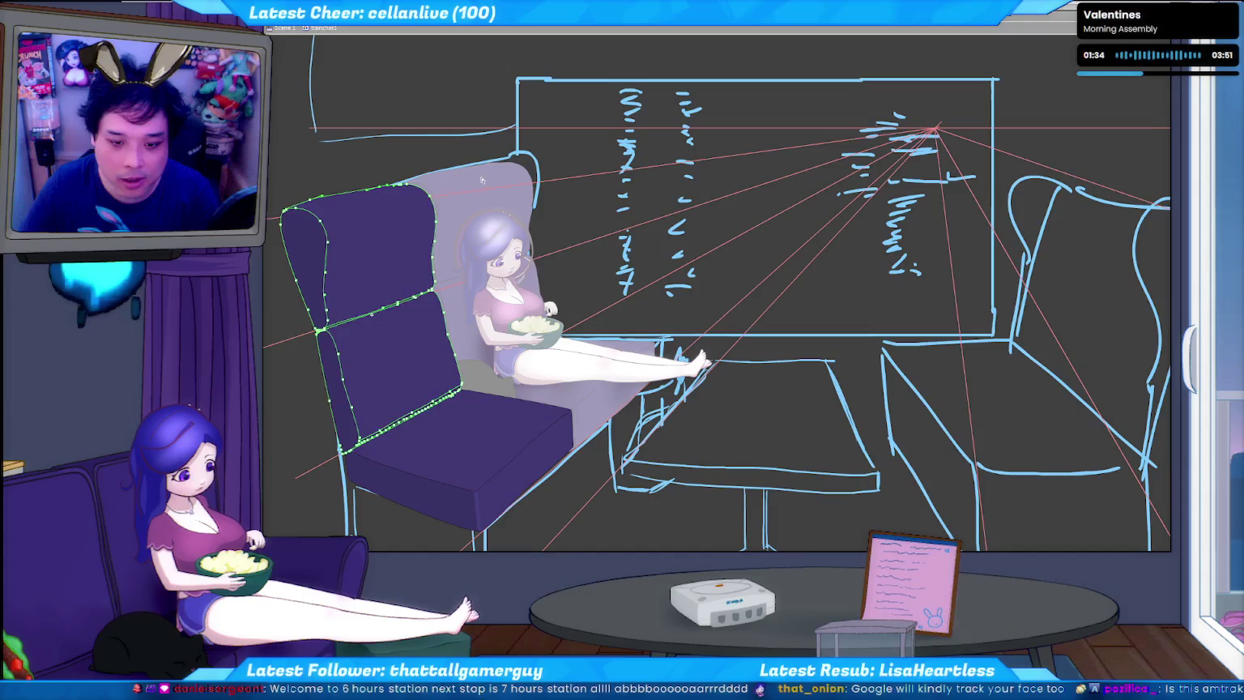
{"action": "left_click", "coordinate": [372, 314]}
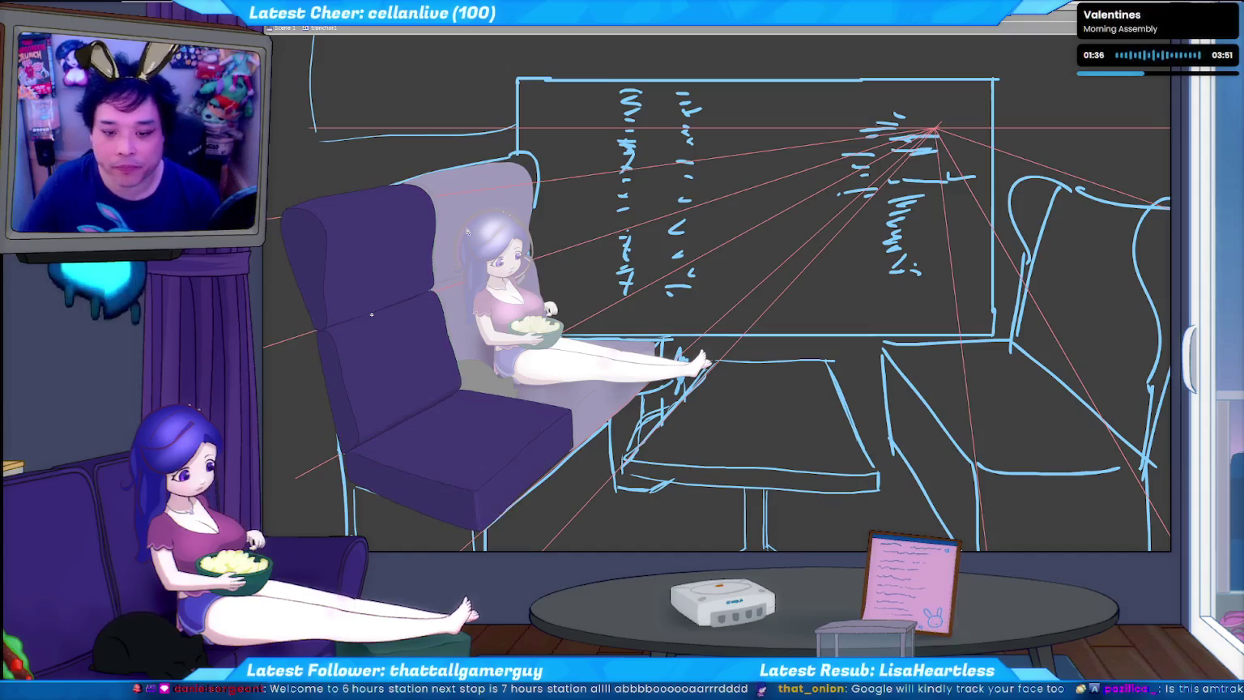
{"action": "mouse_move", "coordinate": [473, 217]}
{"action": "left_mouse_down"}
{"action": "mouse_move", "coordinate": [520, 183]}
{"action": "mouse_move", "coordinate": [488, 184]}
{"action": "left_mouse_up"}
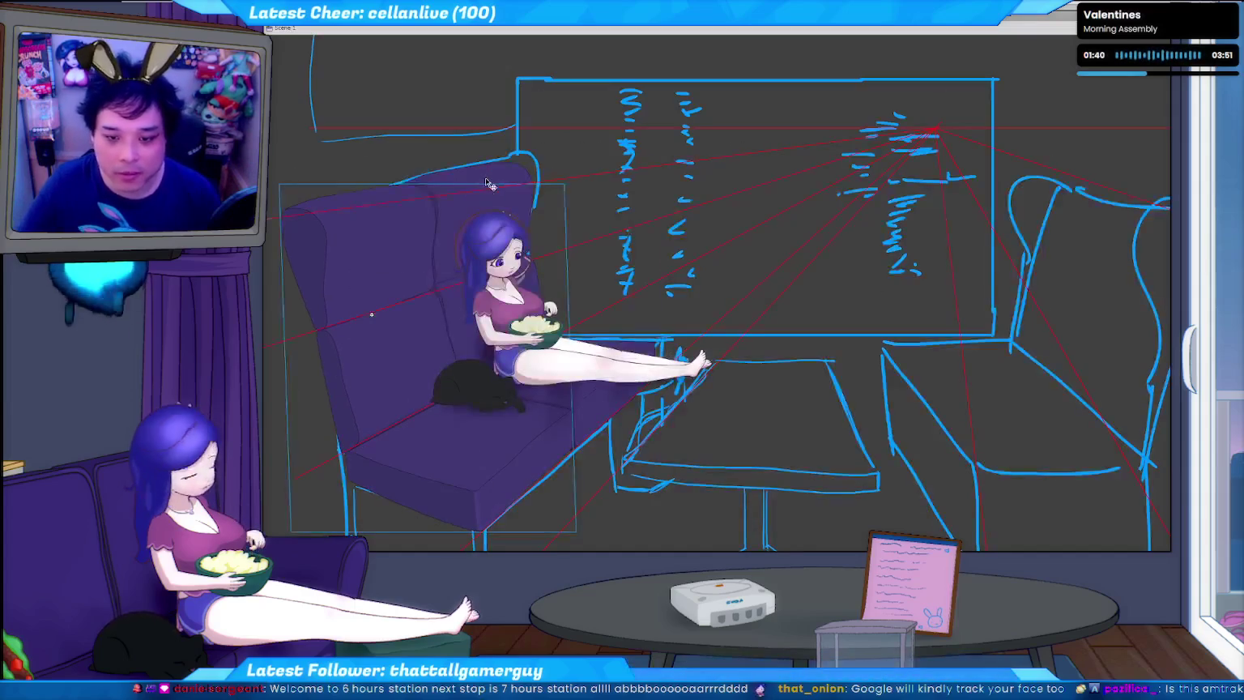
{"action": "left_click", "coordinate": [488, 184]}
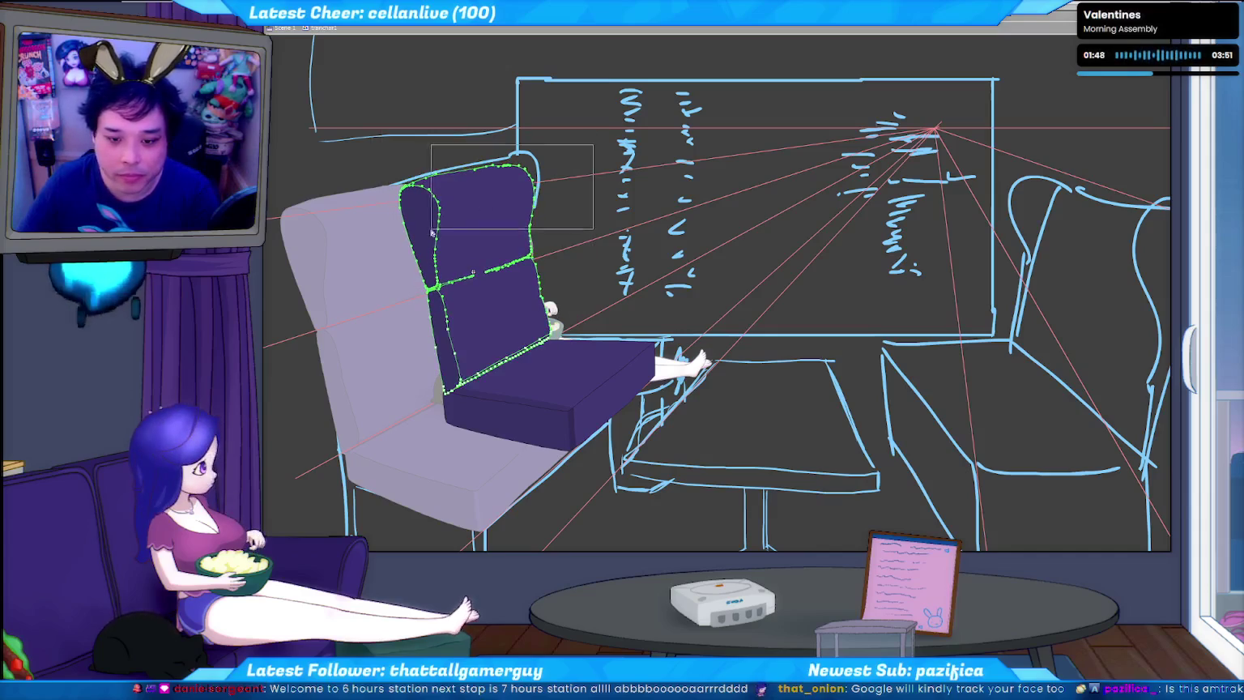
Marquee-select points on the farther seat's back with the Contour Editor.
{"action": "left_click_drag", "start_coordinate": [432, 232], "coordinate": [444, 169]}
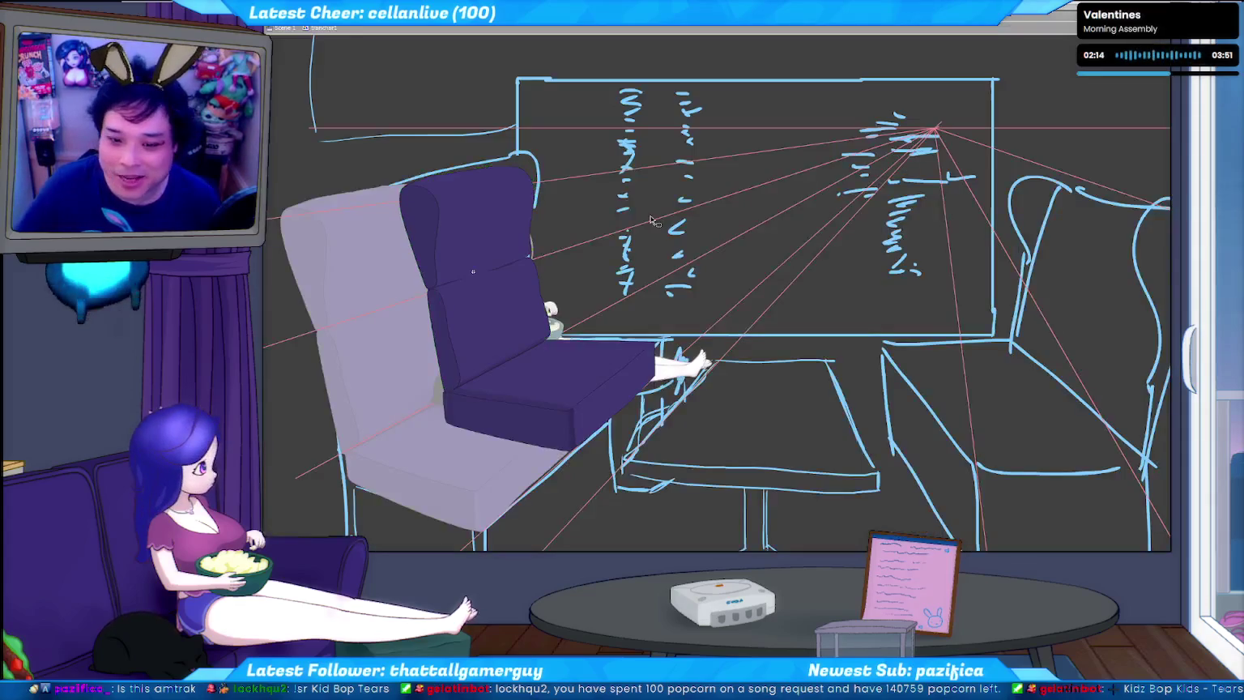
Save, then tilt the farther seat so its back rises and its cushion drops.
{"action": "key", "text": "ctrl+s"}
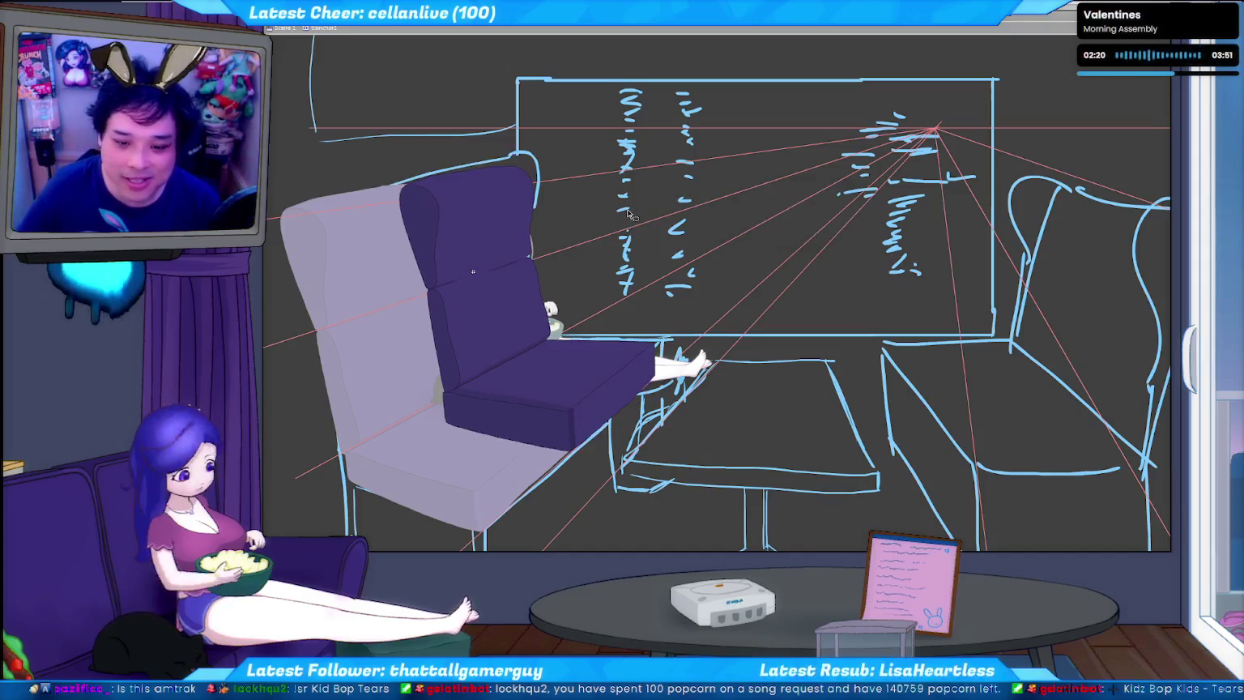
{"action": "mouse_move", "coordinate": [629, 213]}
{"action": "left_mouse_down"}
{"action": "mouse_move", "coordinate": [648, 209]}
{"action": "mouse_move", "coordinate": [630, 214]}
{"action": "left_mouse_up"}
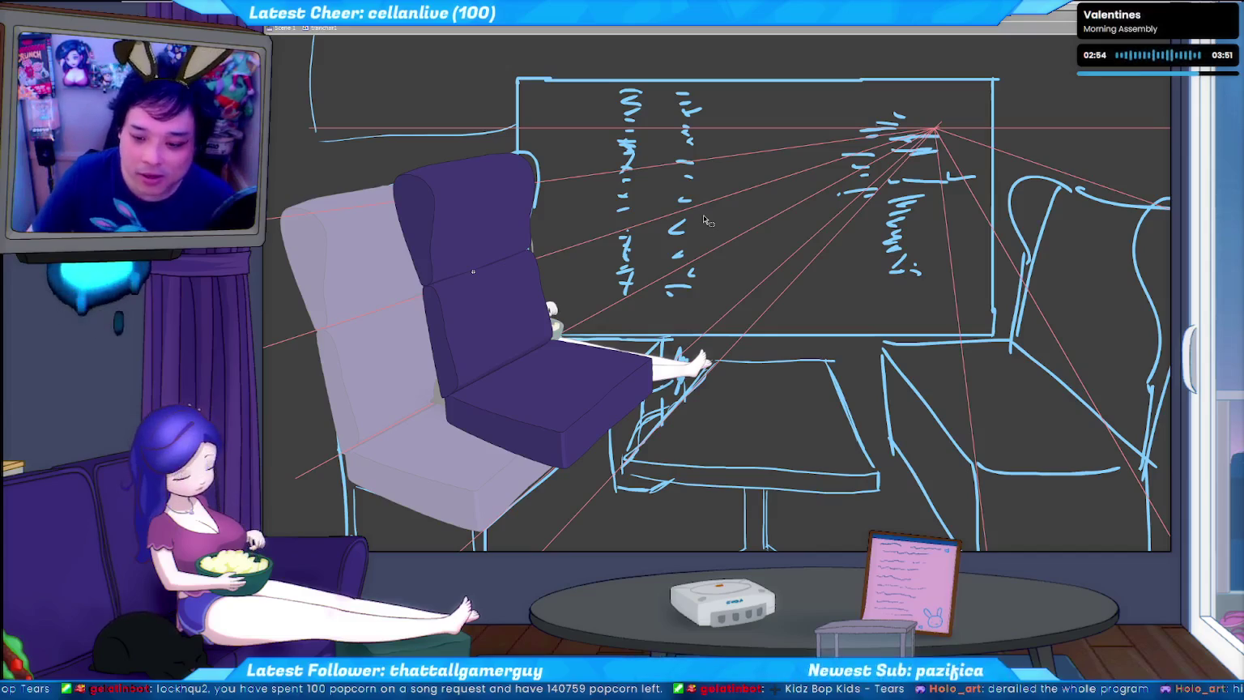
{"action": "key", "text": "ctrl+w"}
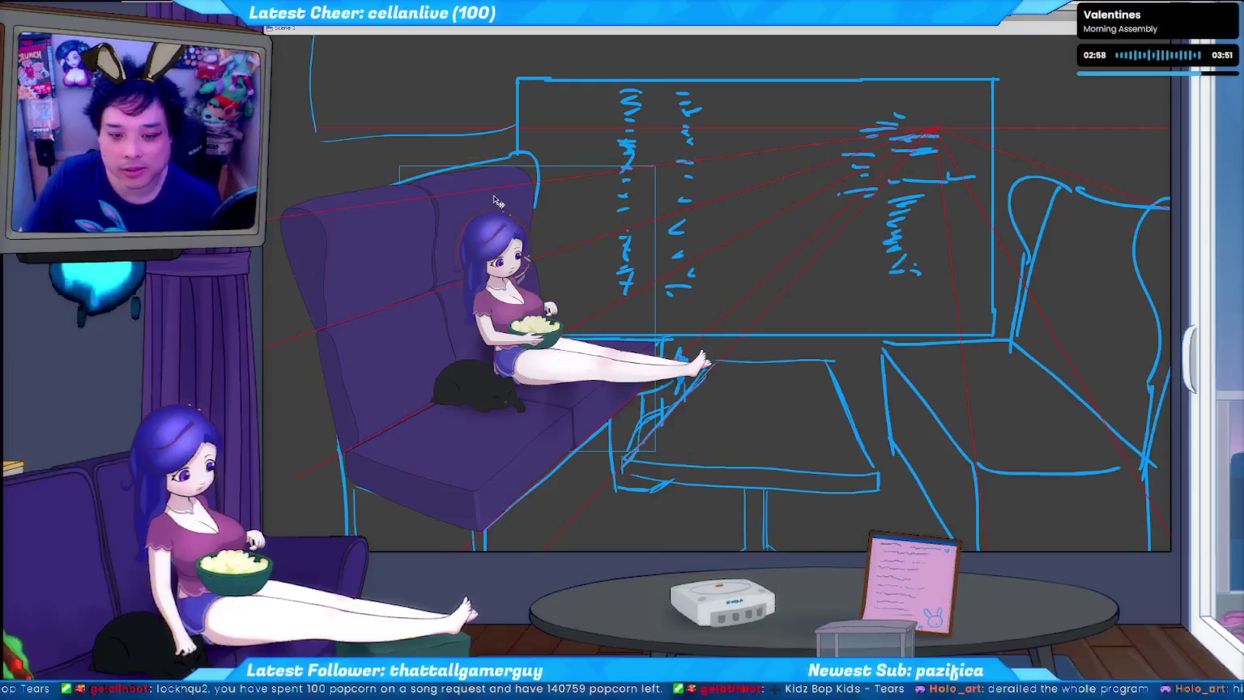
Marquee-select the purple chair back's points in the transfer1 drawing, then close that document.
{"action": "key", "text": "ctrl+Tab"}
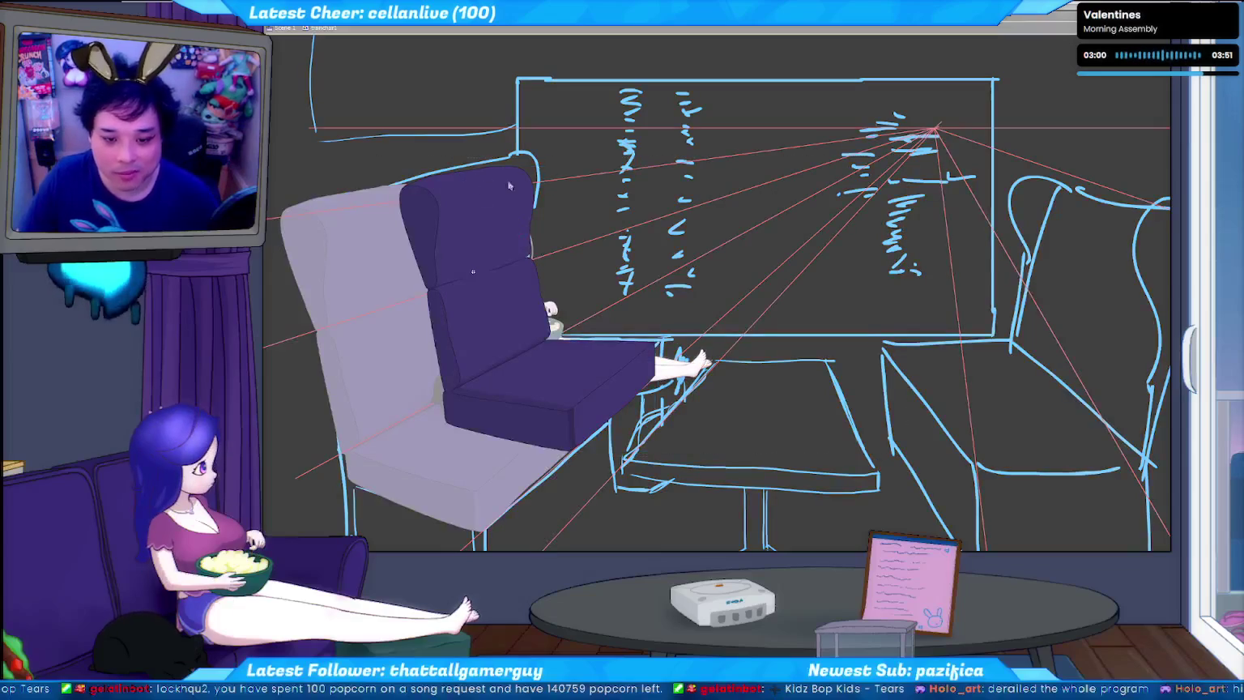
{"action": "left_click", "coordinate": [486, 243]}
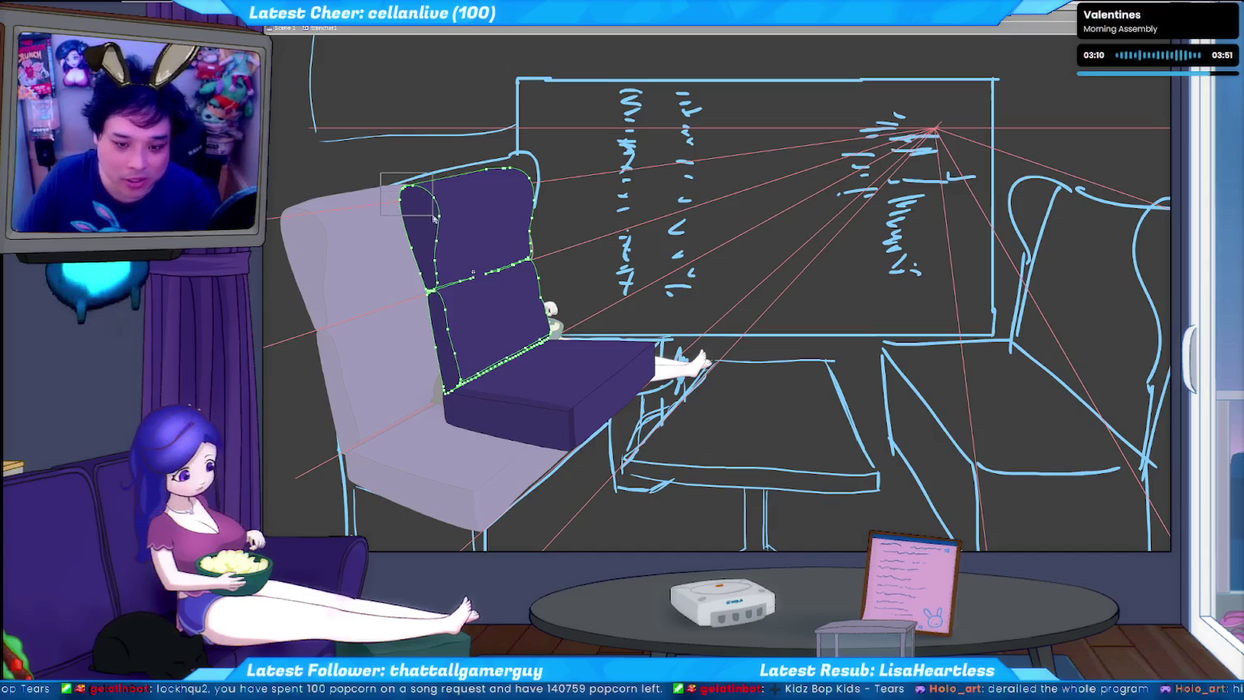
{"action": "left_click_drag", "start_coordinate": [443, 218], "coordinate": [446, 232]}
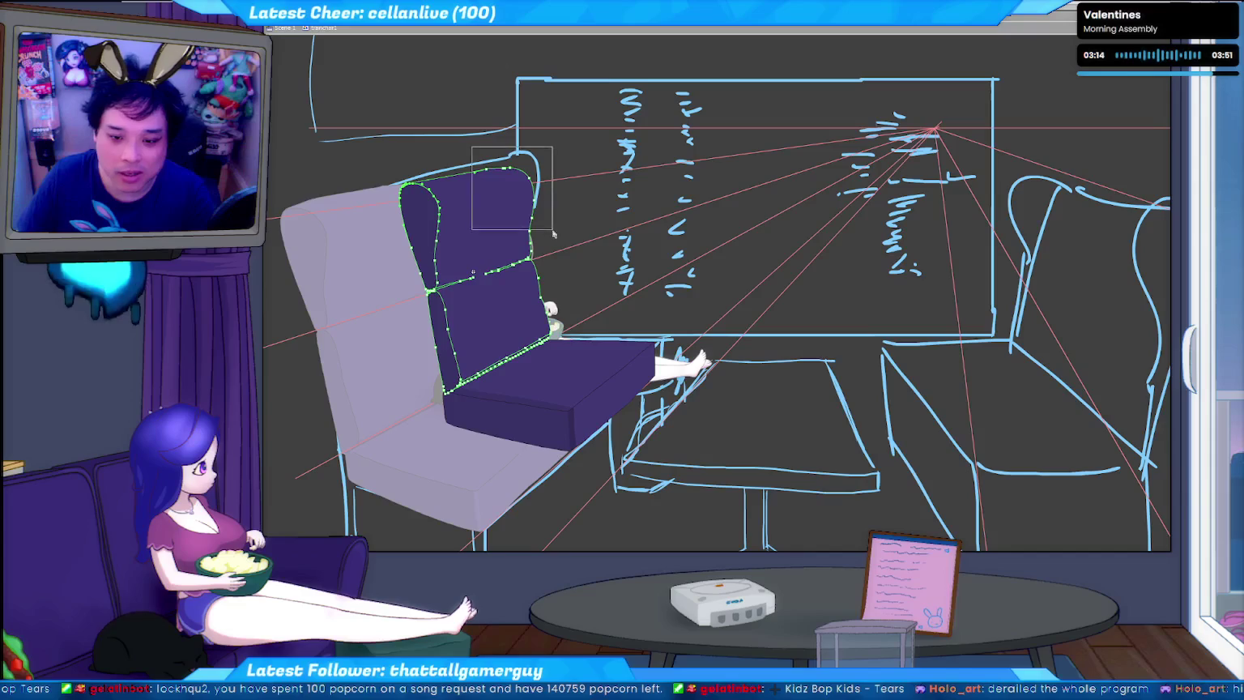
{"action": "left_click_drag", "start_coordinate": [554, 234], "coordinate": [554, 289]}
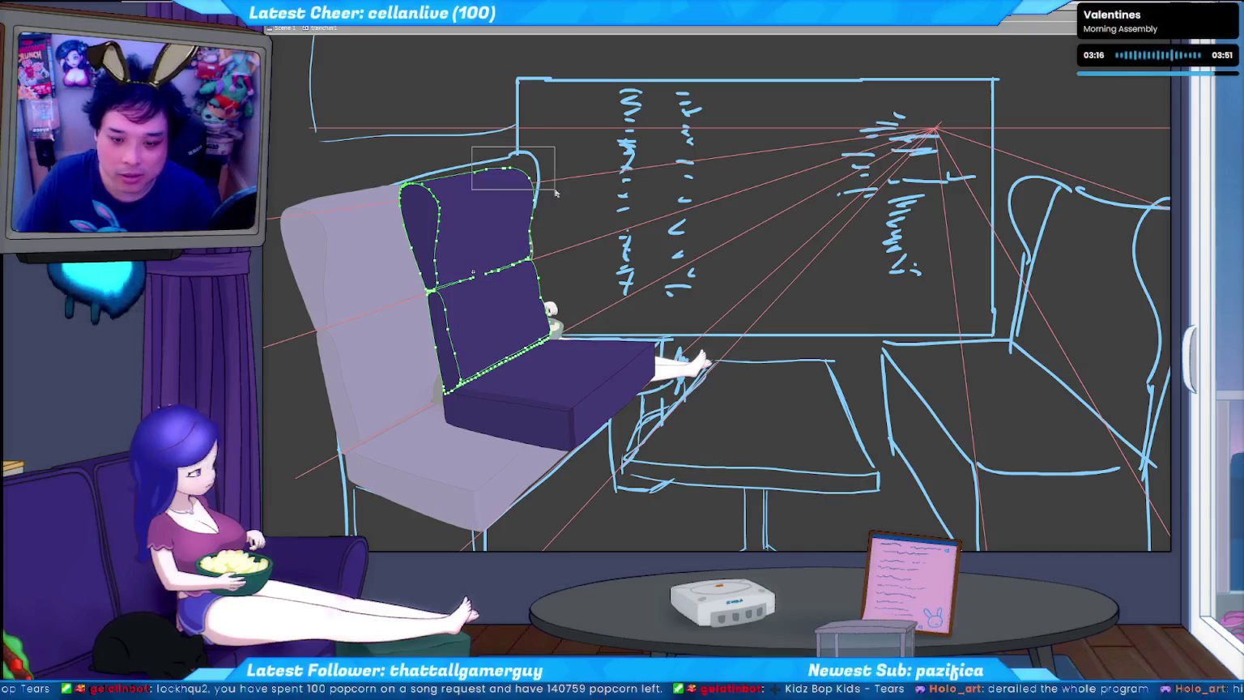
{"action": "left_click_drag", "start_coordinate": [579, 136], "coordinate": [478, 304]}
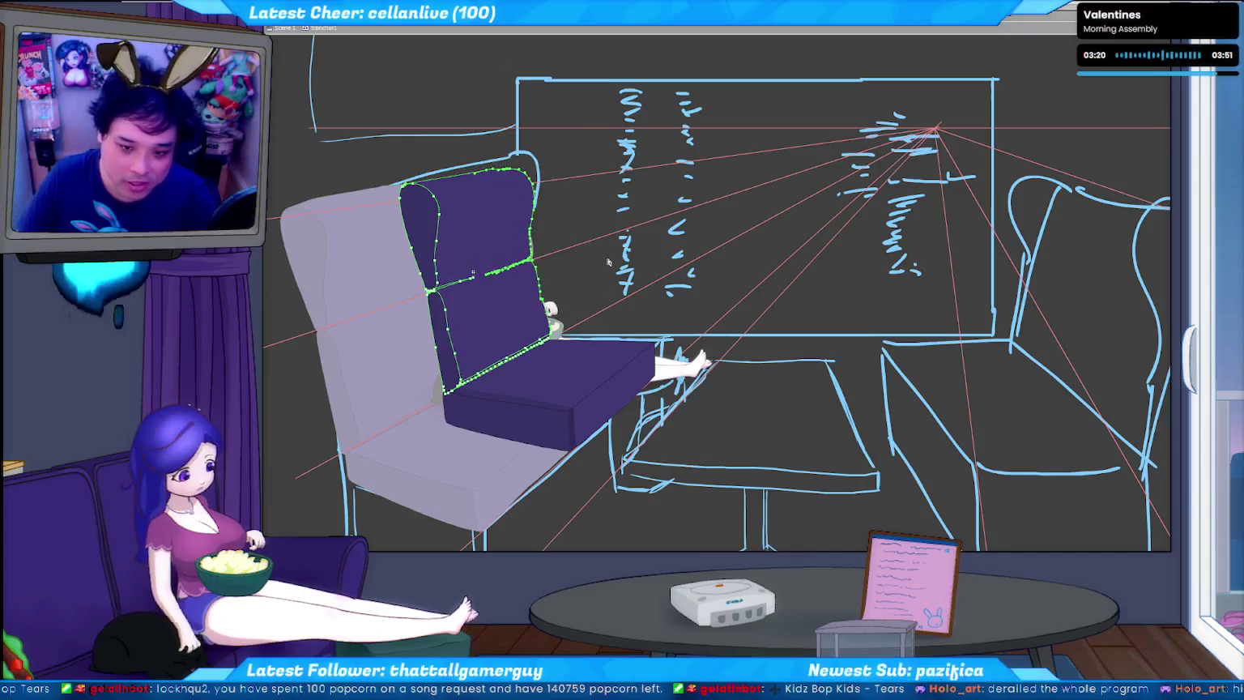
{"action": "left_click", "coordinate": [462, 155]}
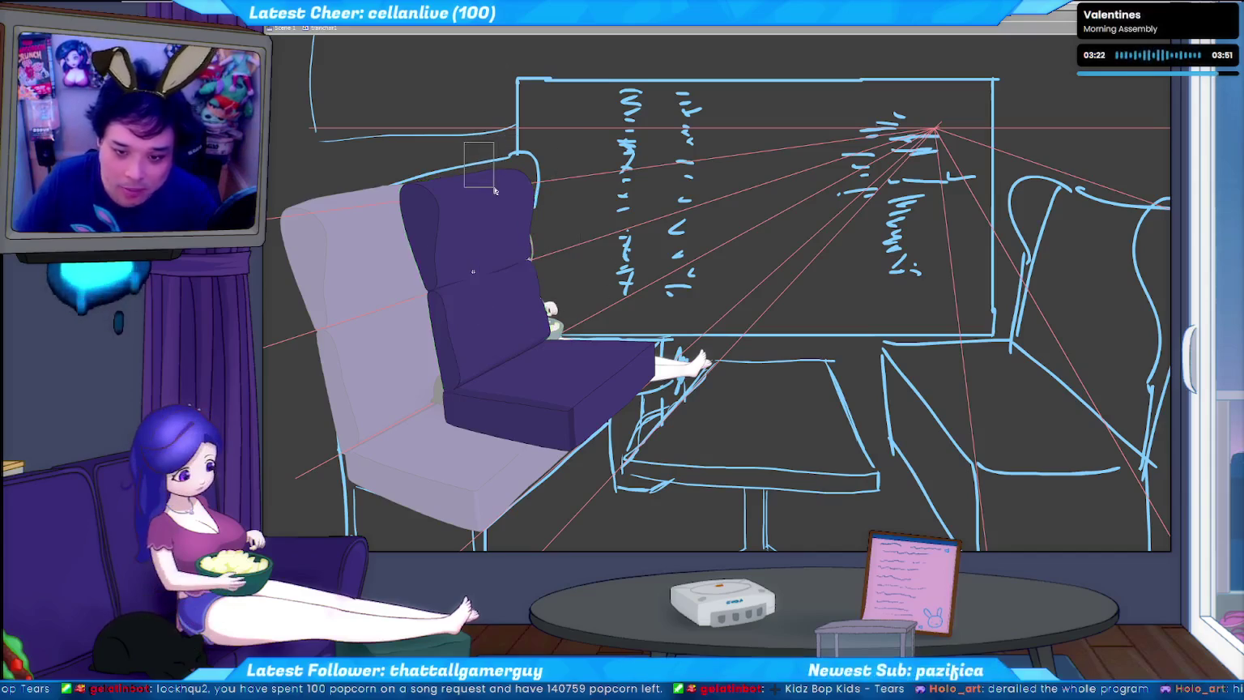
{"action": "left_click_drag", "start_coordinate": [495, 190], "coordinate": [507, 192]}
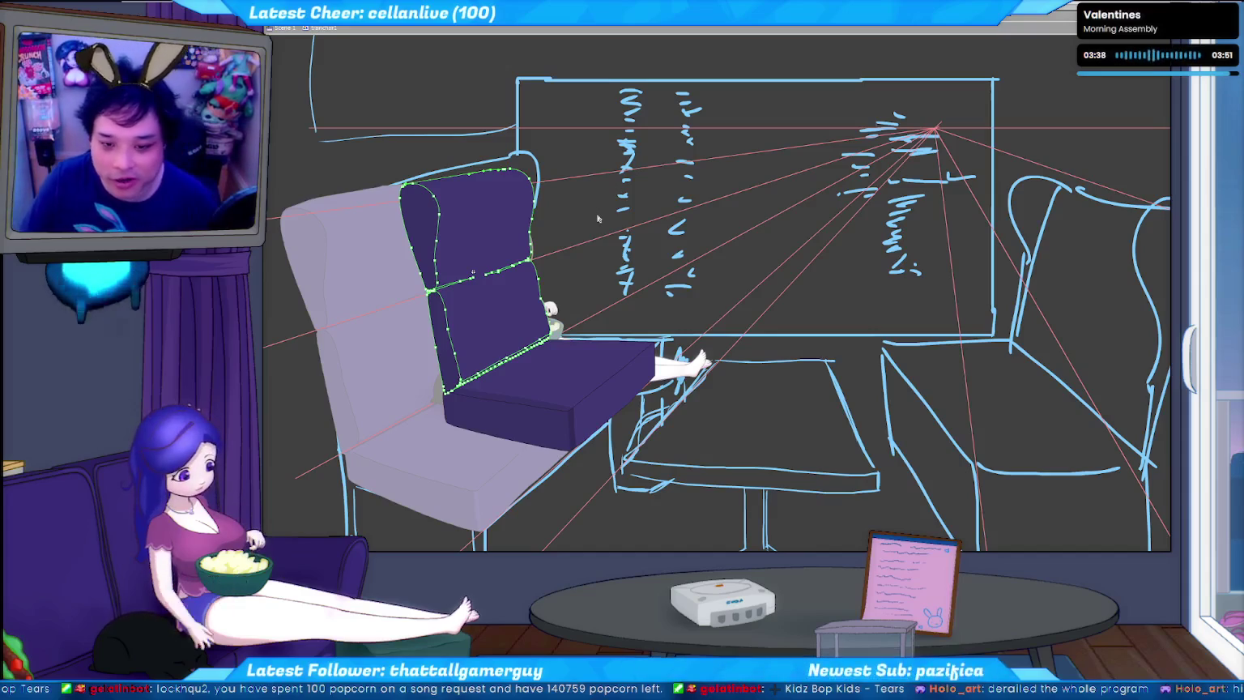
{"action": "key", "text": "ctrl+w"}
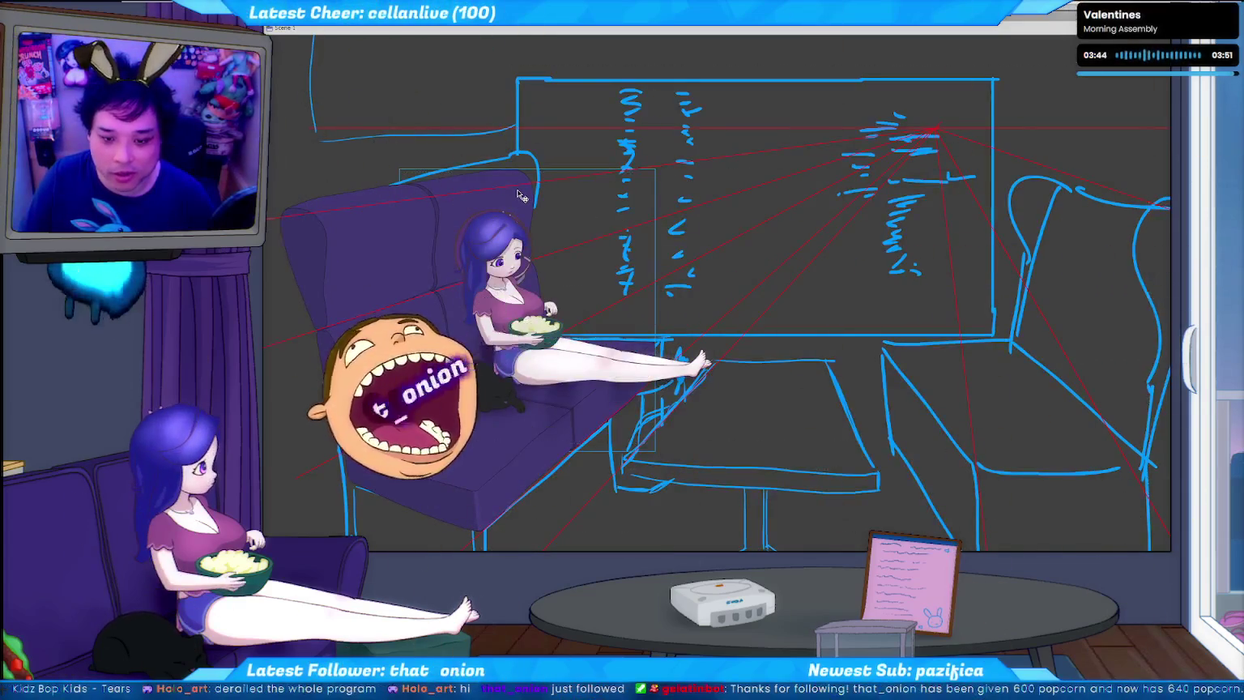
{"action": "key", "text": "ctrl+Tab"}
{"action": "left_click_drag", "start_coordinate": [583, 146], "coordinate": [470, 220]}
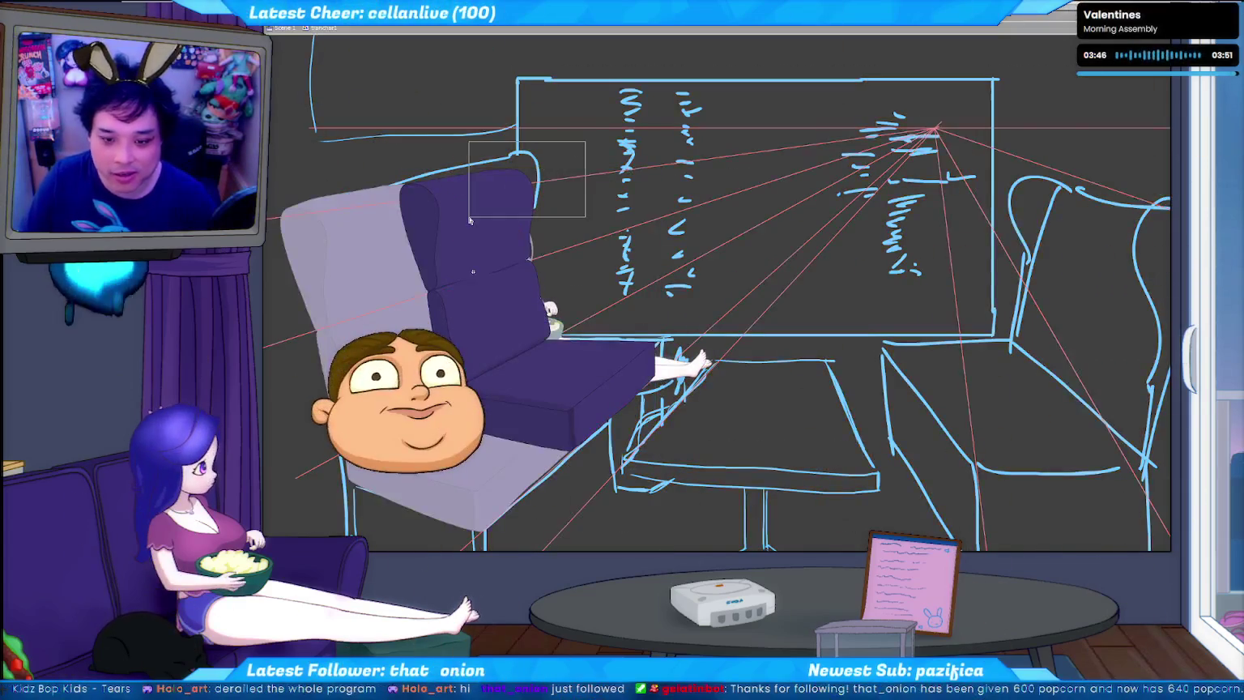
{"action": "left_click_drag", "start_coordinate": [626, 128], "coordinate": [507, 290]}
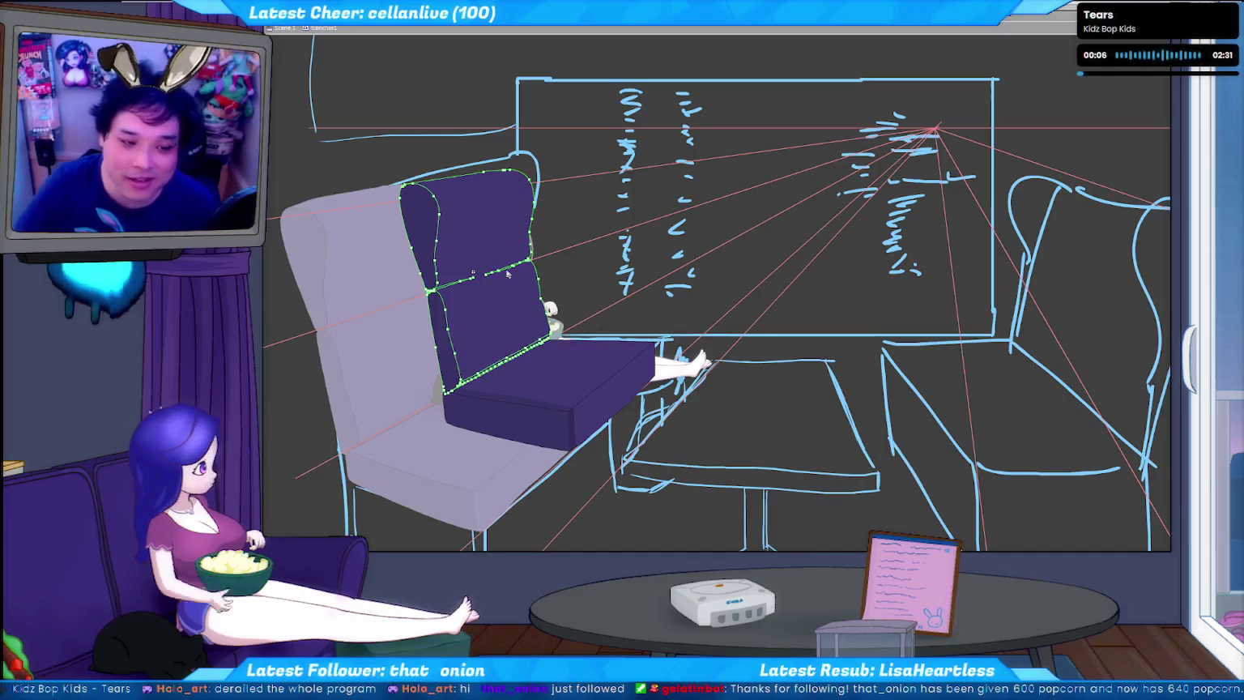
{"action": "left_click_drag", "start_coordinate": [599, 144], "coordinate": [505, 315]}
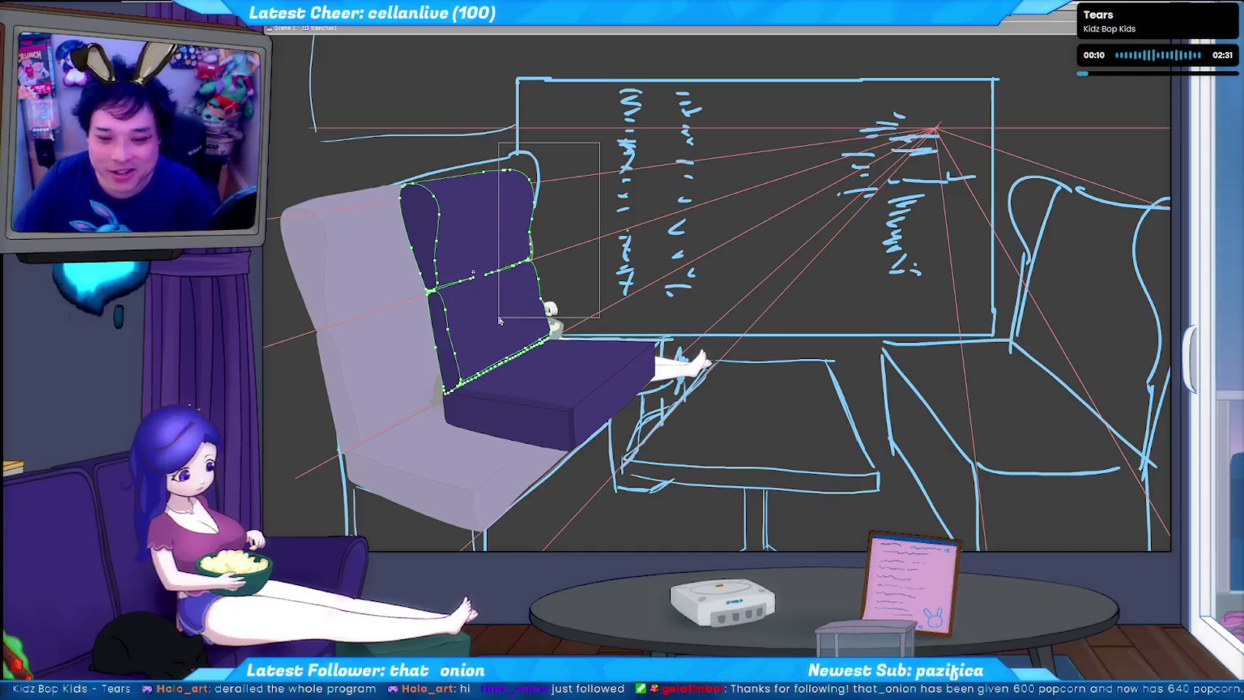
{"action": "left_click_drag", "start_coordinate": [505, 315], "coordinate": [490, 320]}
{"action": "left_click", "coordinate": [579, 209]}
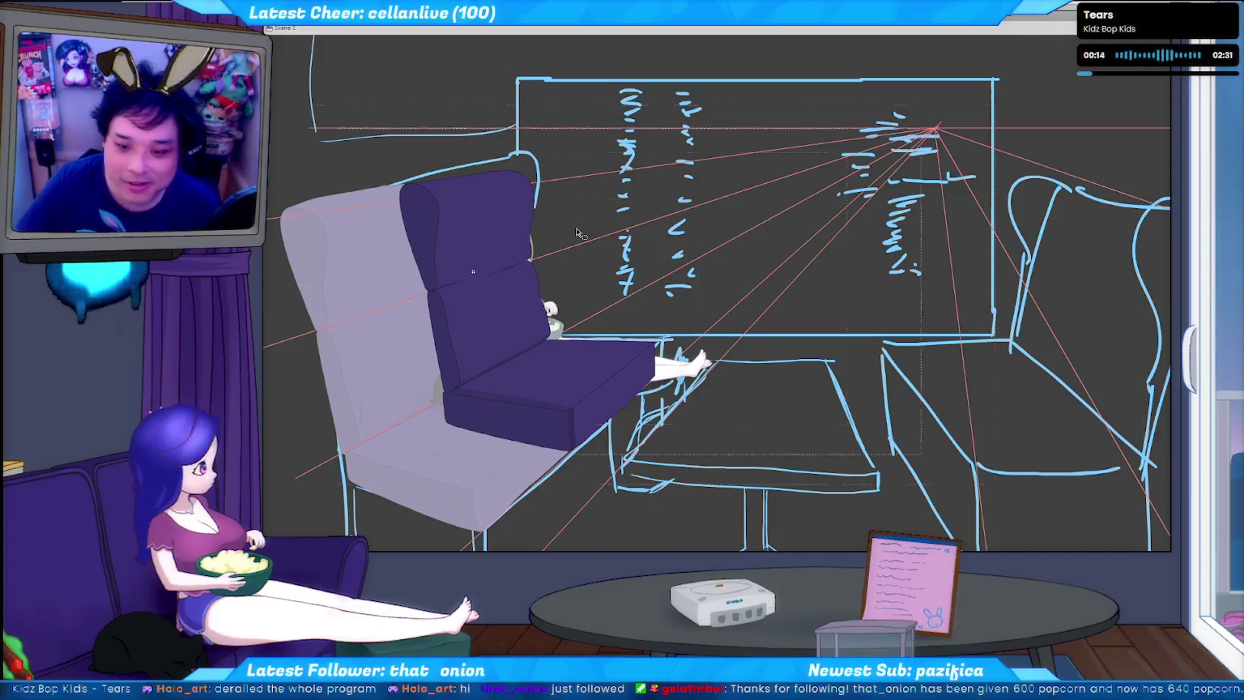
{"action": "key", "text": "Tab"}
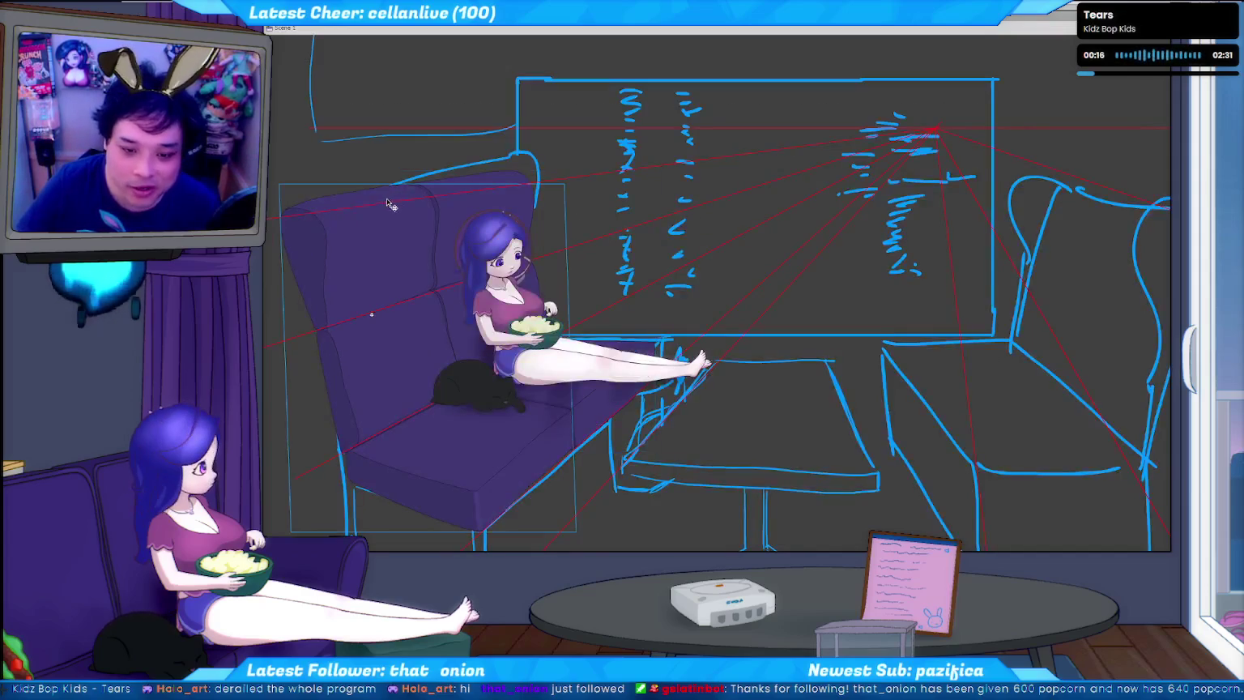
{"action": "double_click", "coordinate": [390, 201]}
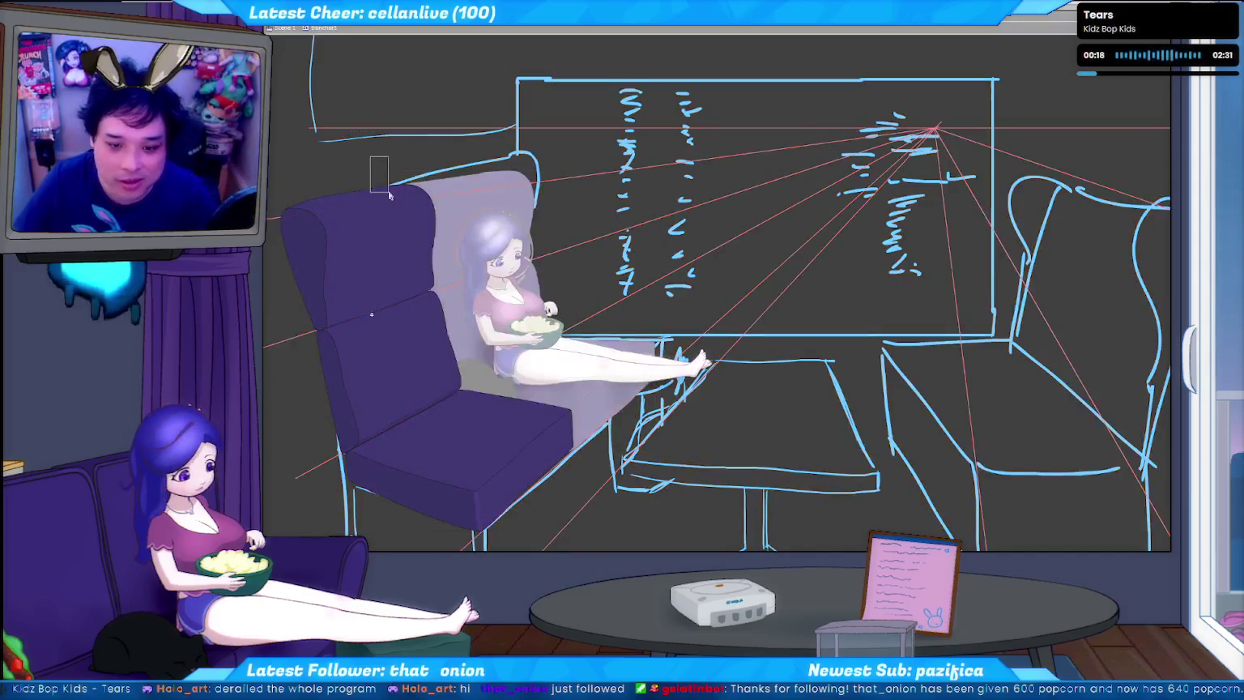
Select and reshape the near backrest of the purple double seat, then leave seat editing.
{"action": "left_click", "coordinate": [390, 195]}
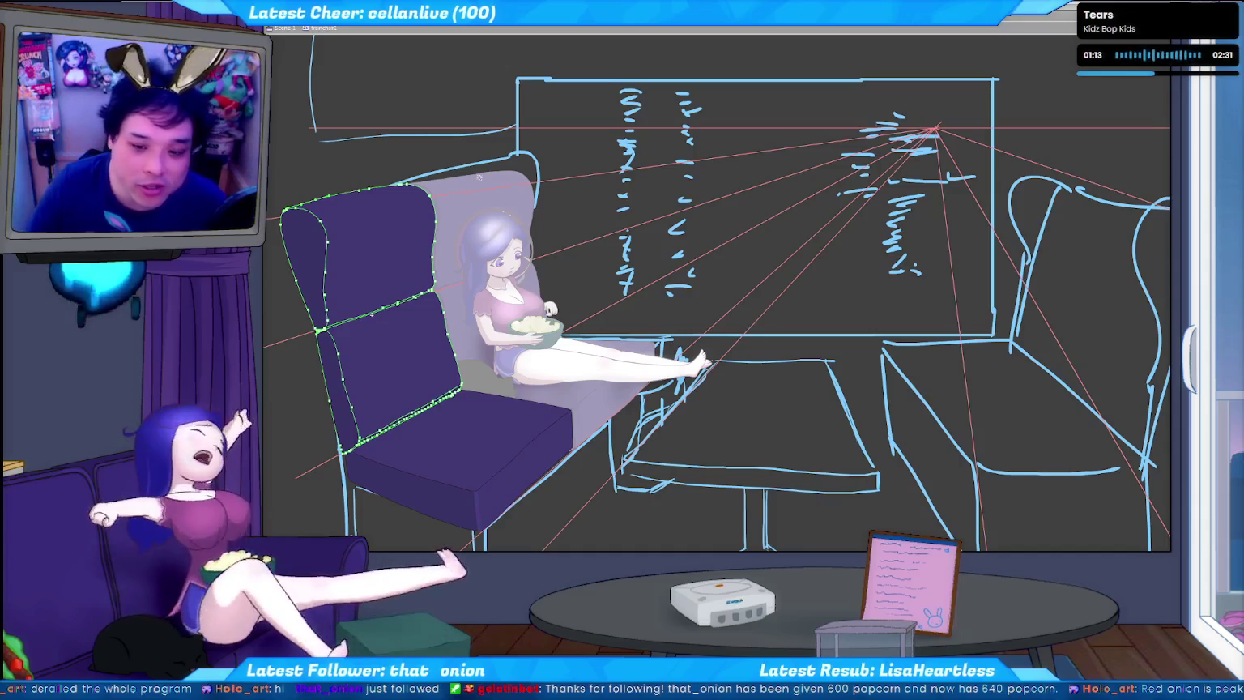
{"action": "left_click", "coordinate": [573, 220]}
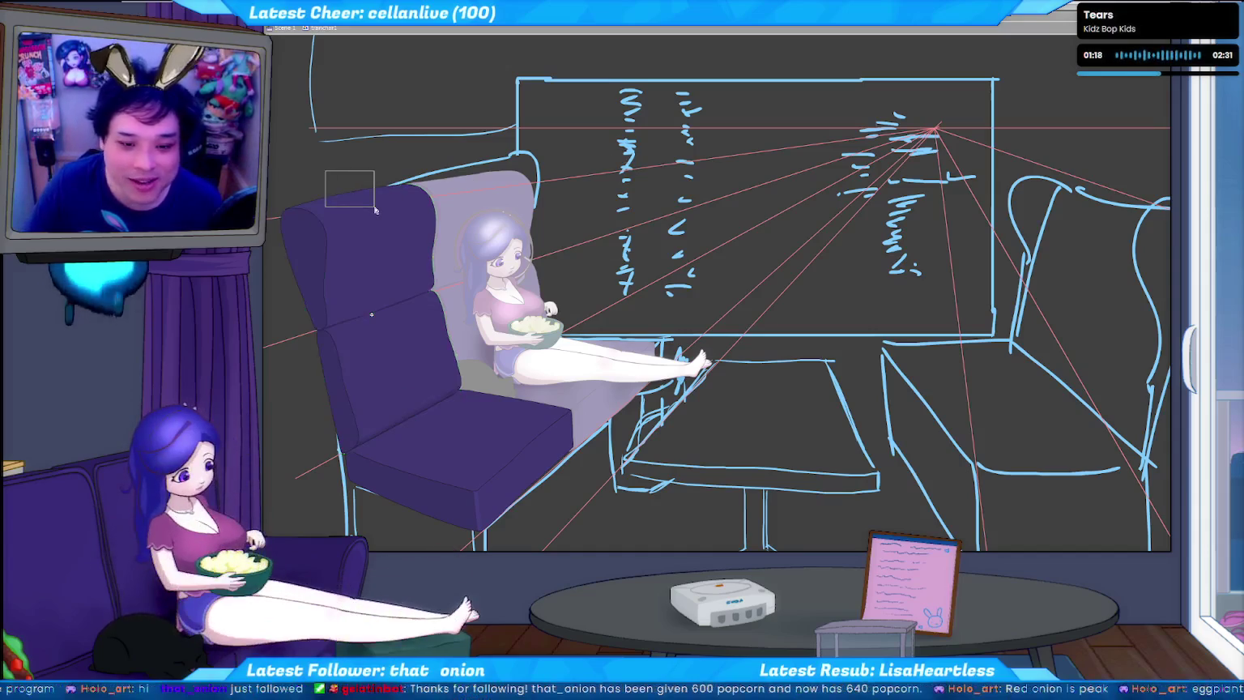
{"action": "left_click_drag", "start_coordinate": [324, 170], "coordinate": [375, 209]}
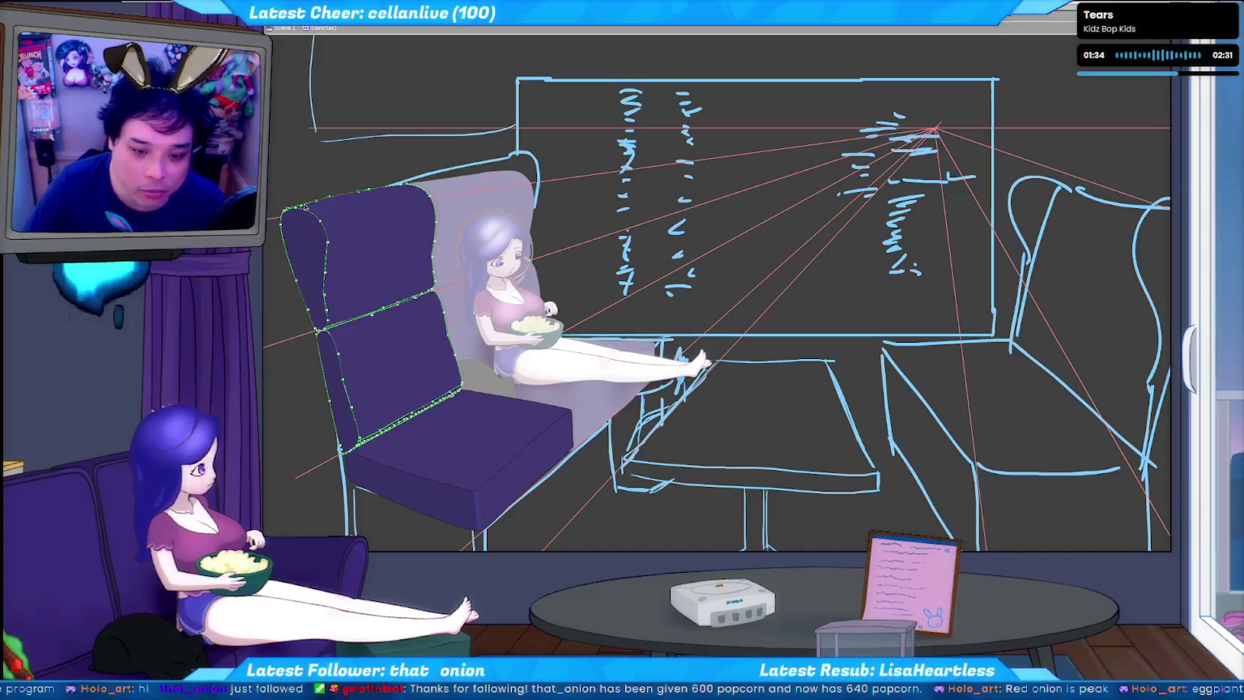
{"action": "key", "text": "ctrl+d"}
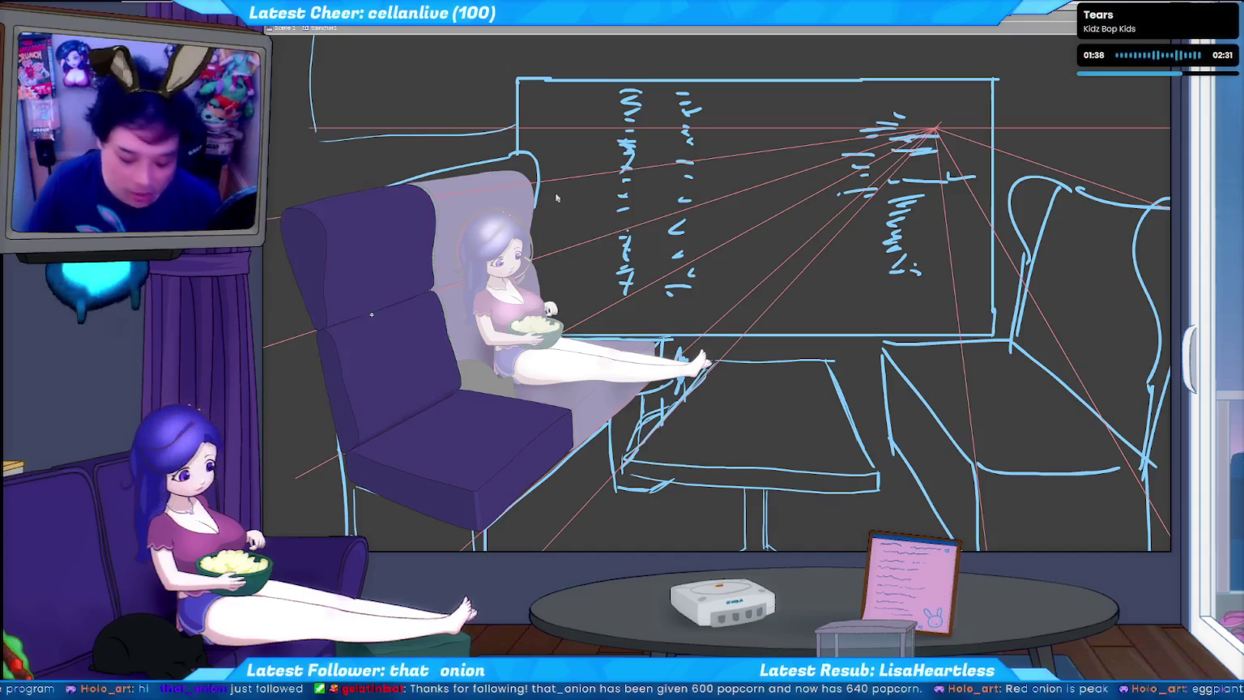
{"action": "key", "text": "ctrl+t"}
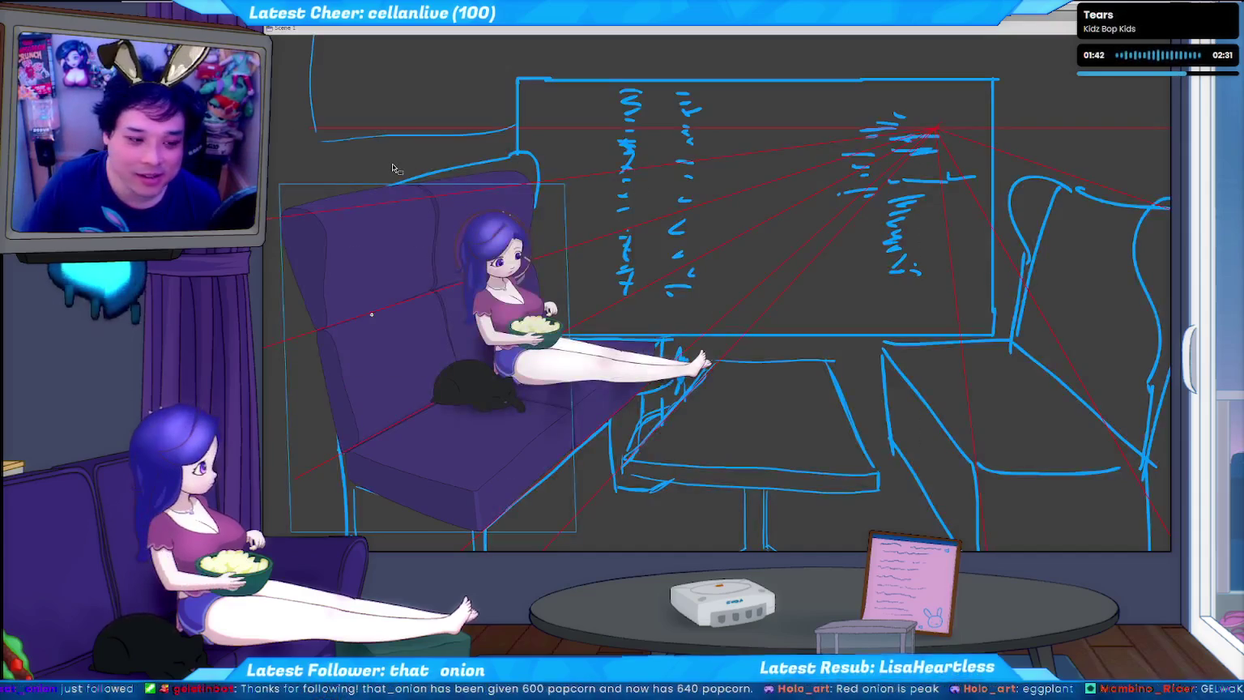
Commit the seat adjustment and open the seated girl's group for in-place editing.
{"action": "key", "text": "Return"}
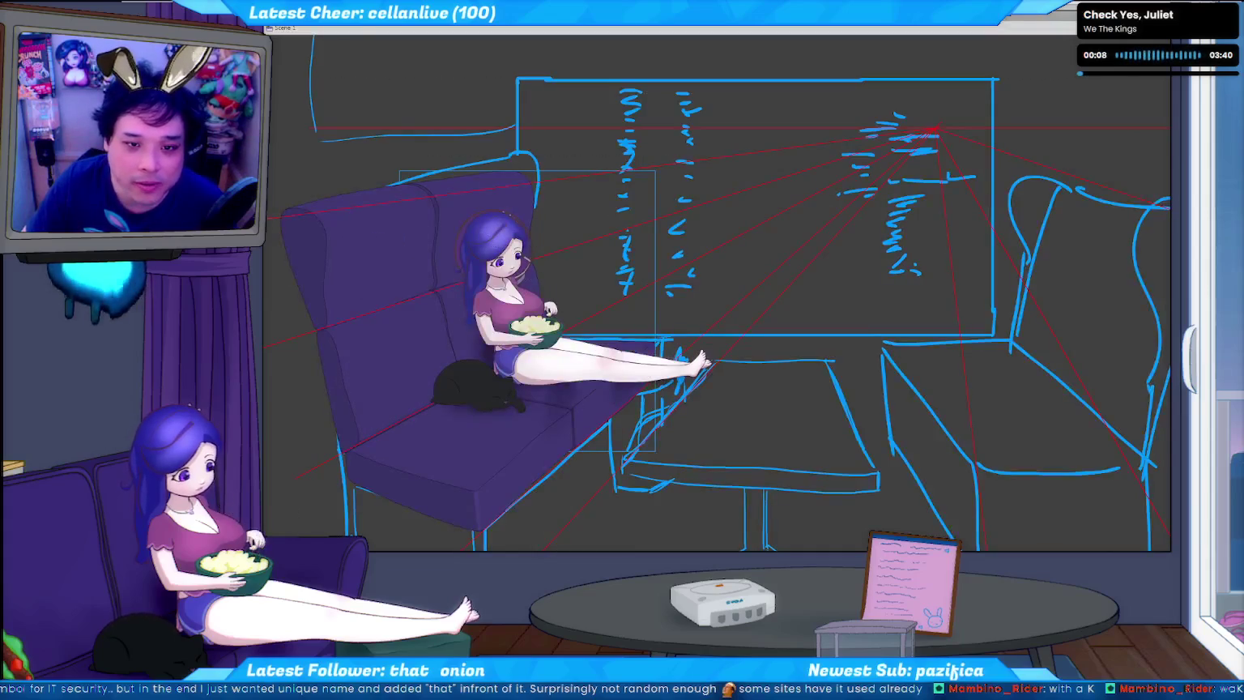
{"action": "double_click", "coordinate": [512, 222]}
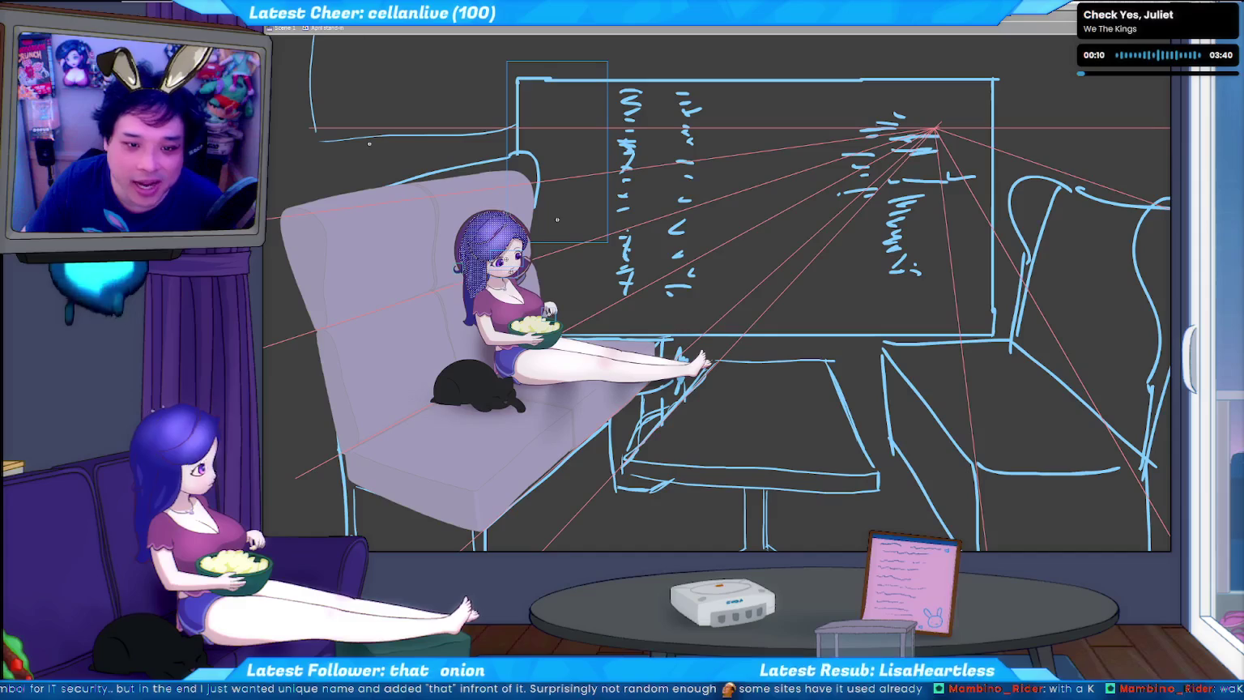
Make the character group's layer a guide layer and return to Scene 1.
{"action": "right_click", "coordinate": [289, 27]}
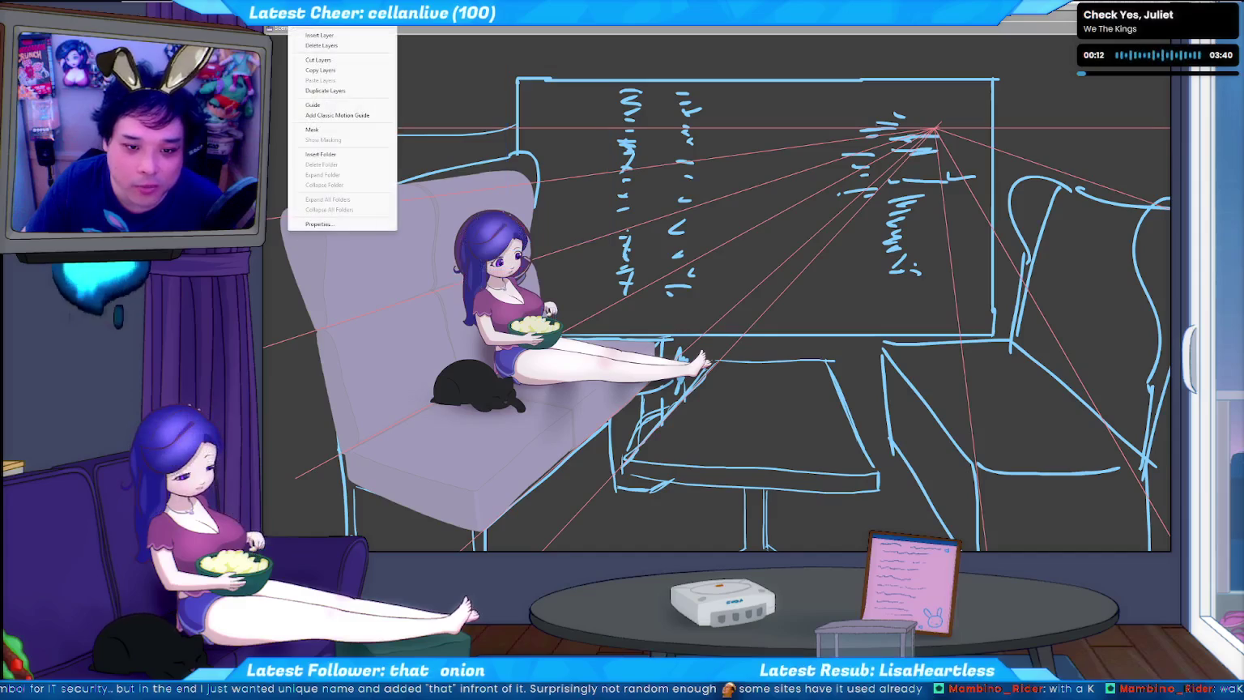
{"action": "left_click", "coordinate": [334, 106]}
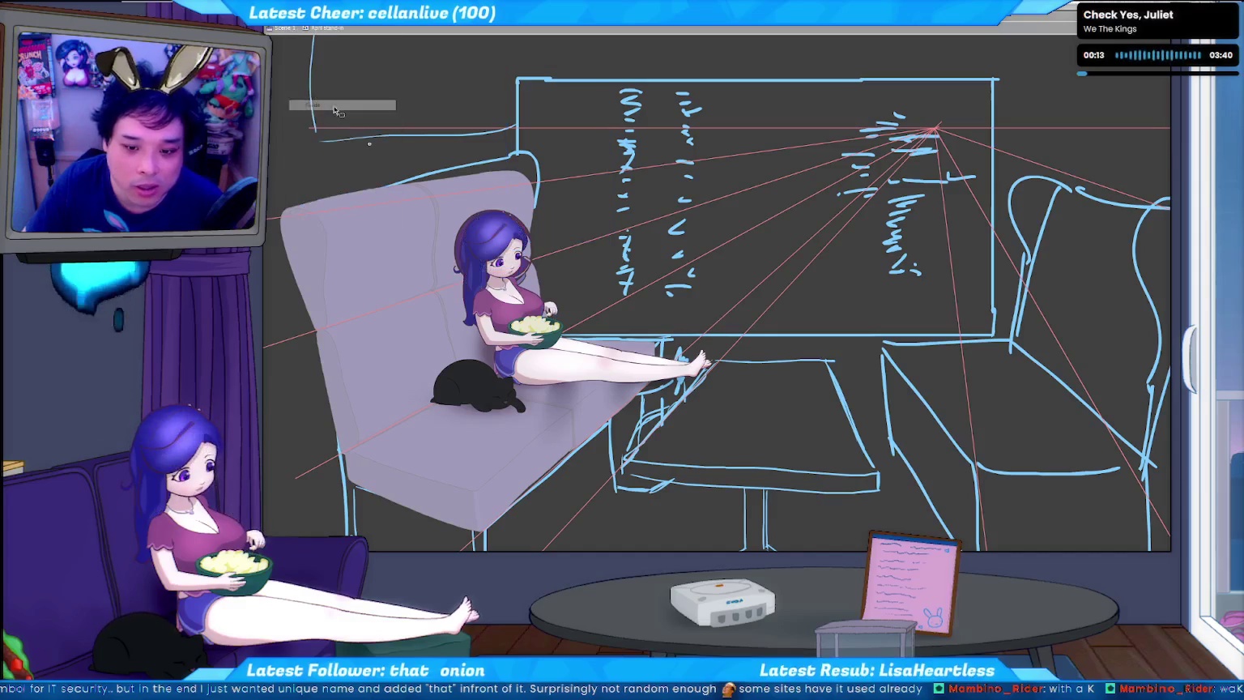
{"action": "left_click", "coordinate": [285, 28]}
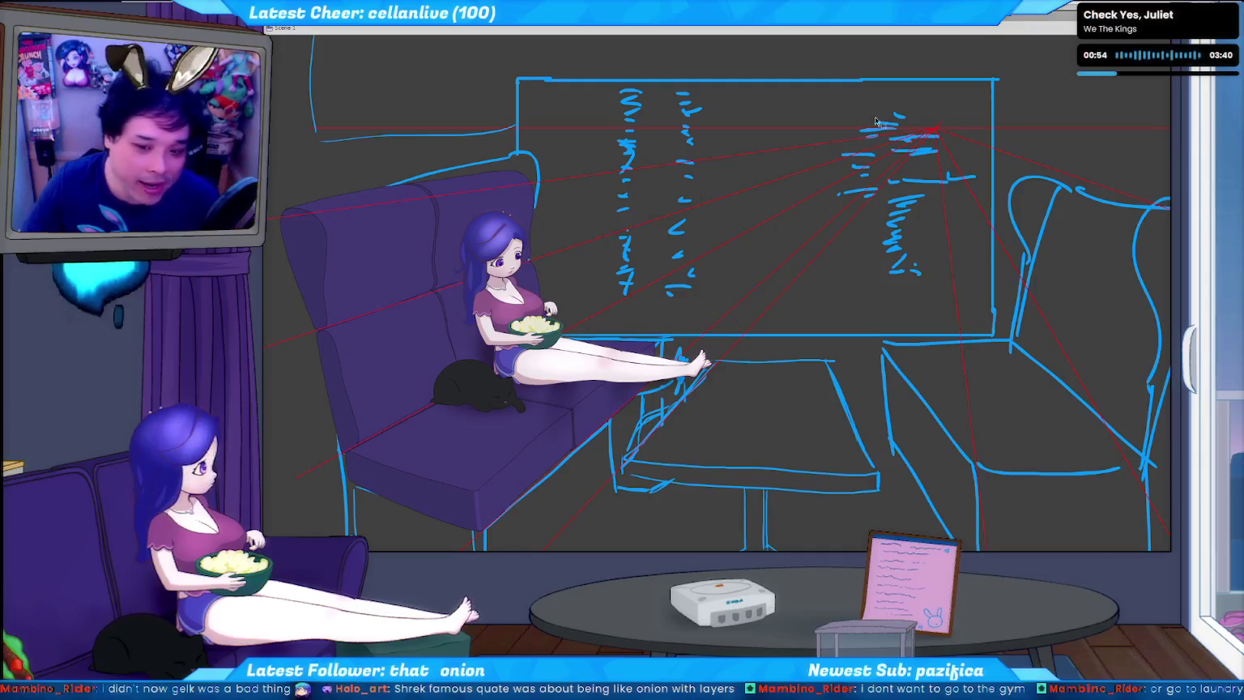
Save the train scene file and switch to the Python webcam control test.
{"action": "key", "text": "ctrl+s"}
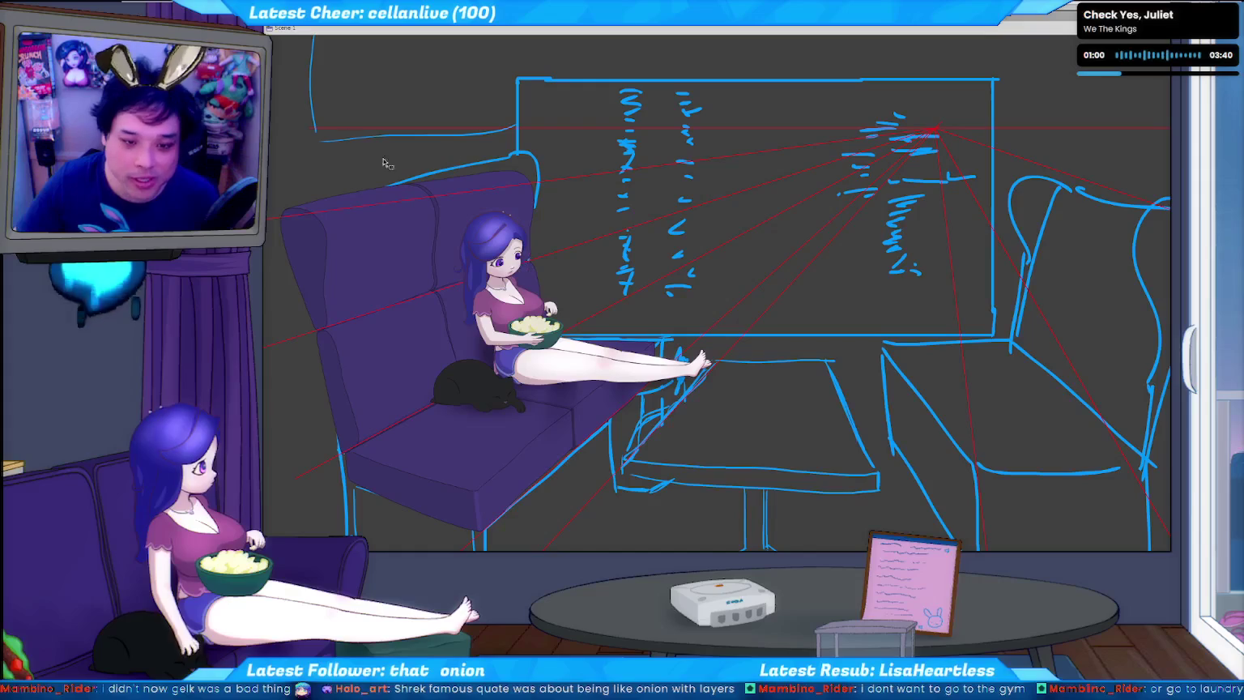
{"action": "key", "text": "alt+Tab"}
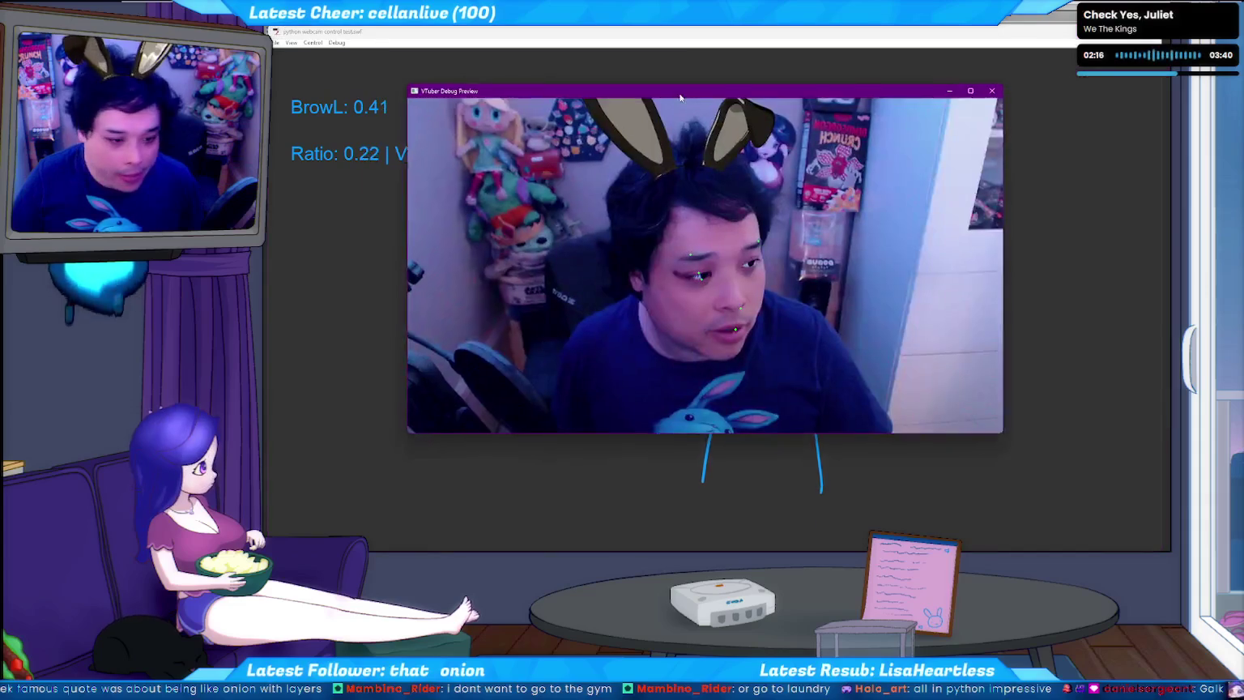
Move the VTuber Debug Preview window aside to reveal the blue line-drawn character.
{"action": "left_click_drag", "start_coordinate": [685, 96], "coordinate": [640, 156]}
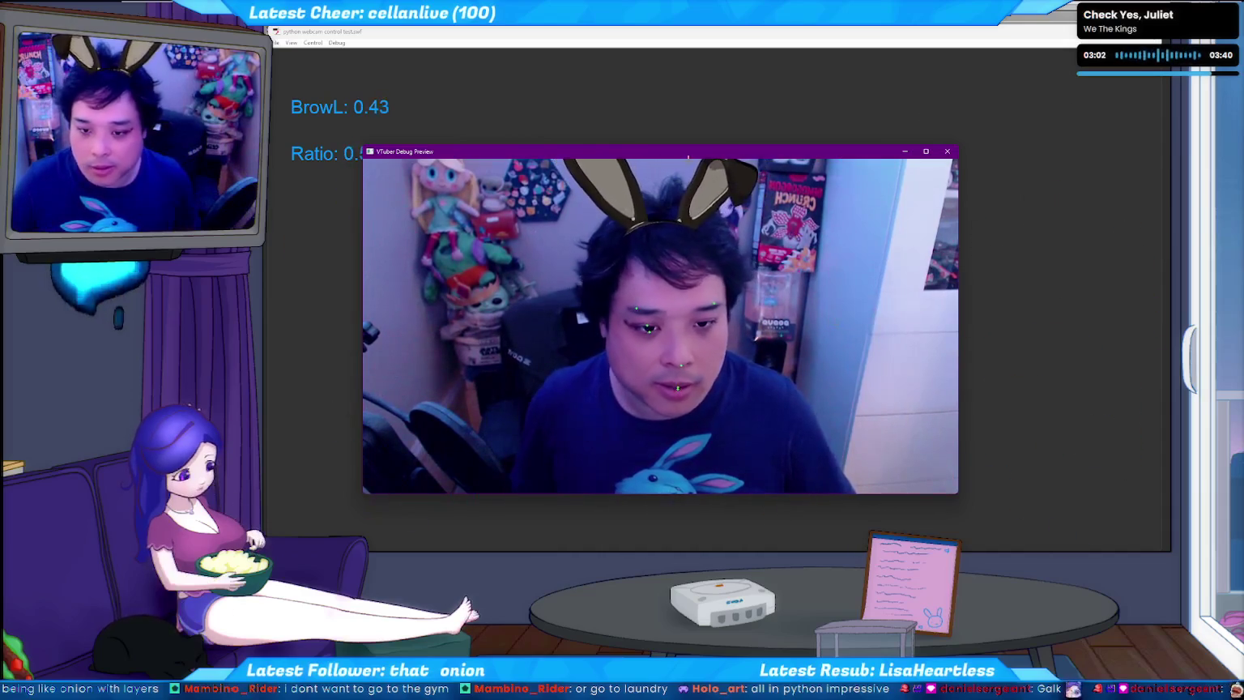
{"action": "left_click_drag", "start_coordinate": [886, 151], "coordinate": [1061, 152]}
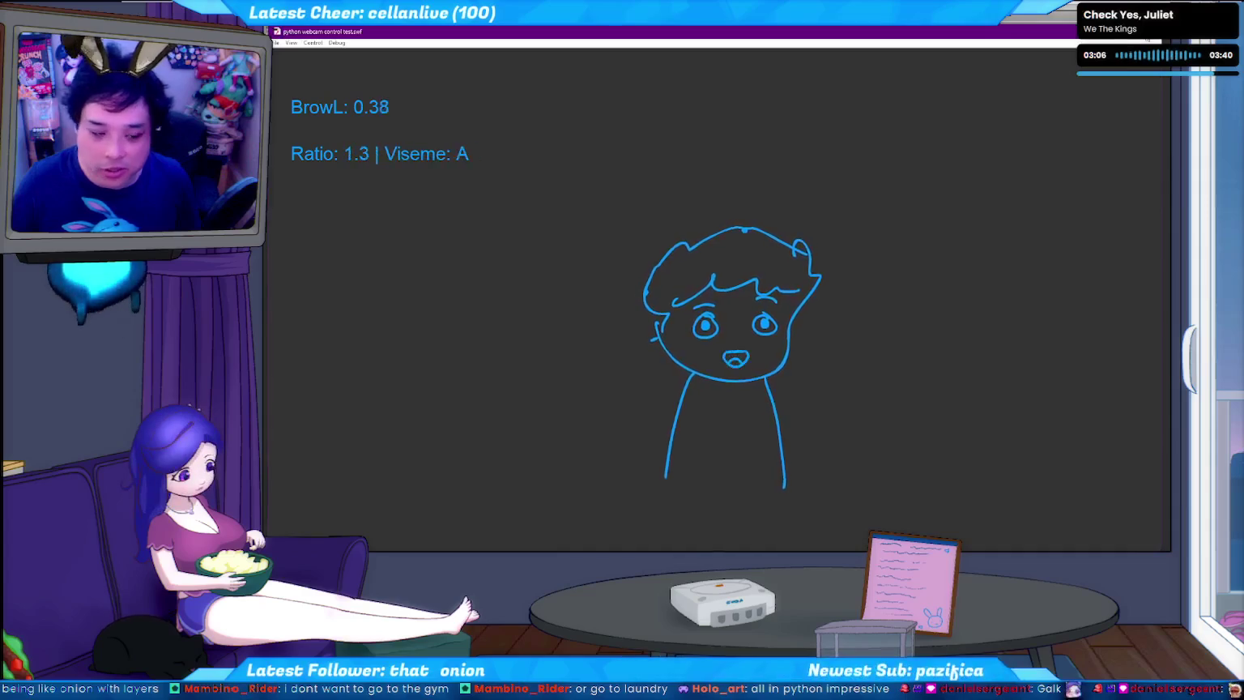
Switch to the browser showing the MediaPipe Hand landmarks detection guide.
{"action": "key", "text": "alt+Tab"}
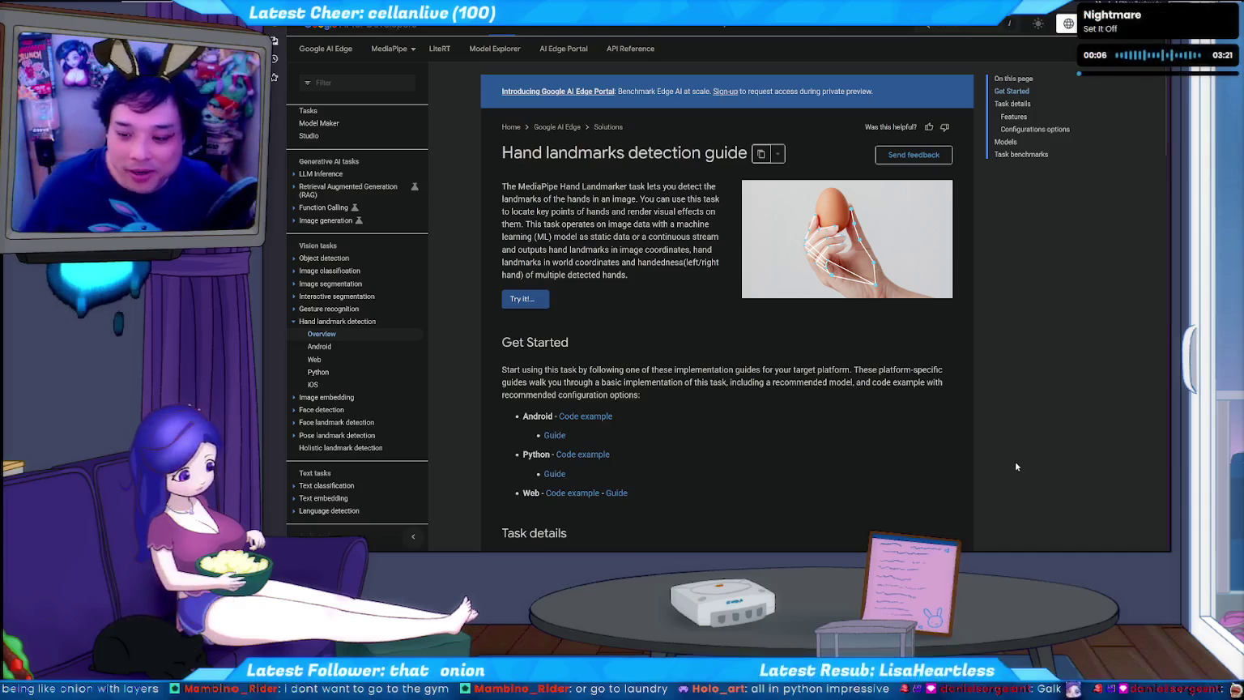
{"action": "key", "text": "Tab"}
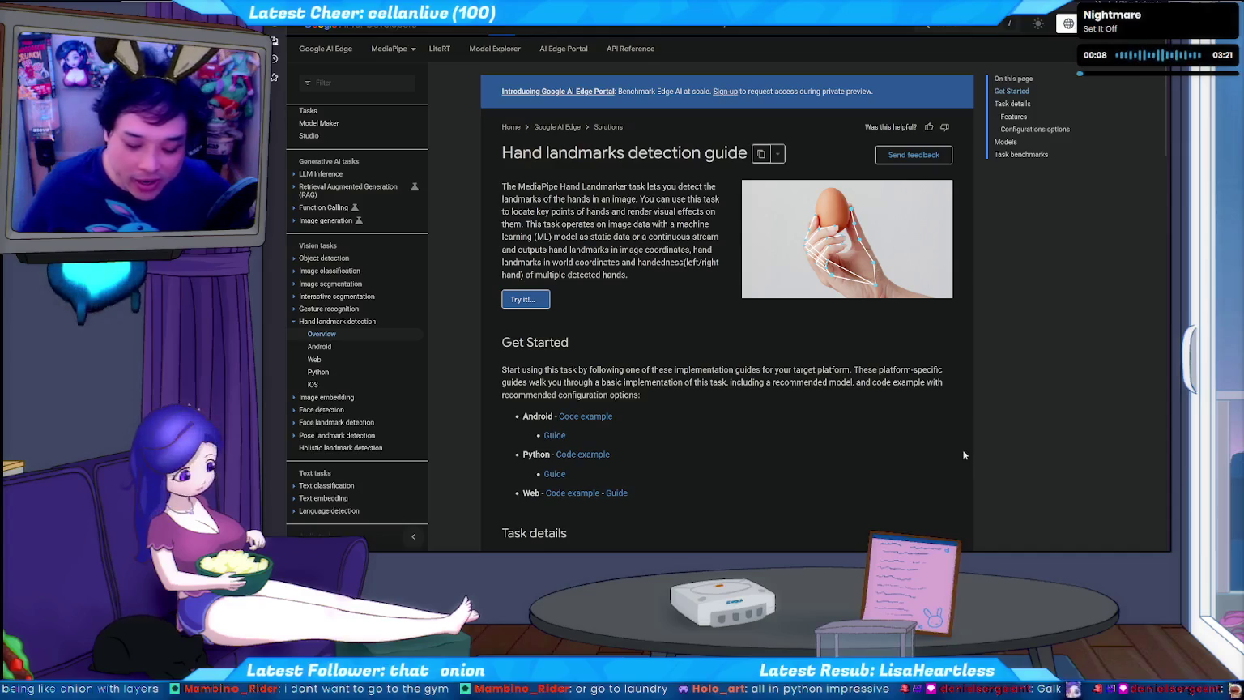